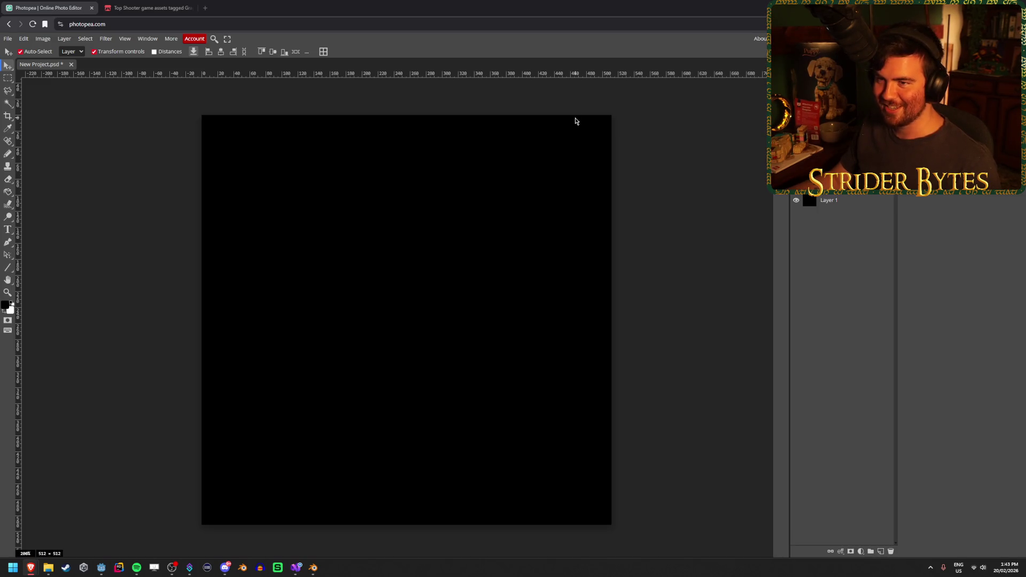
Open and dismiss Photopea's File menu without choosing anything, then glance at the itch.io assets page.
left_click(8, 39)
left_click(8, 39)
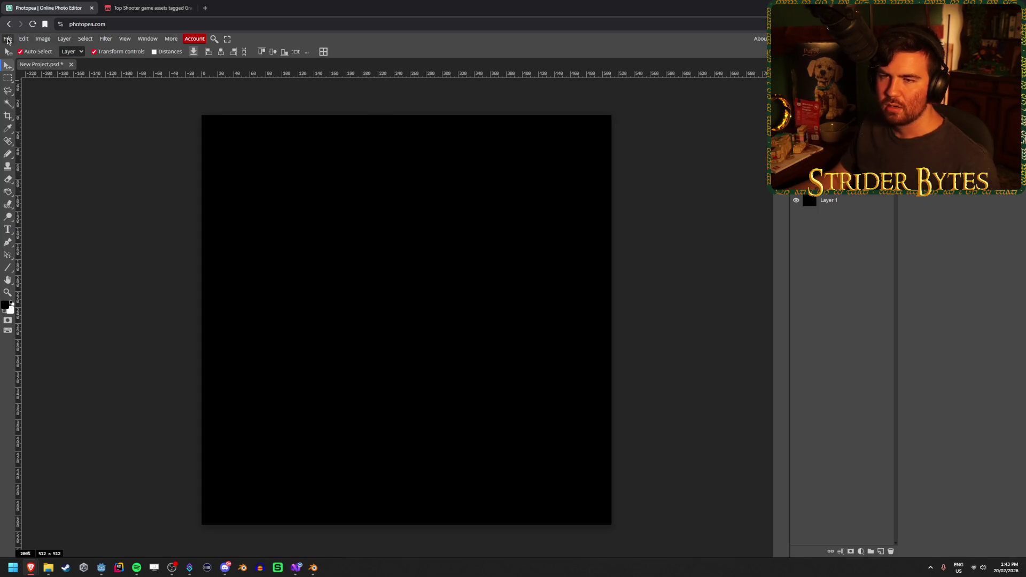
left_click(8, 39)
left_click(8, 39)
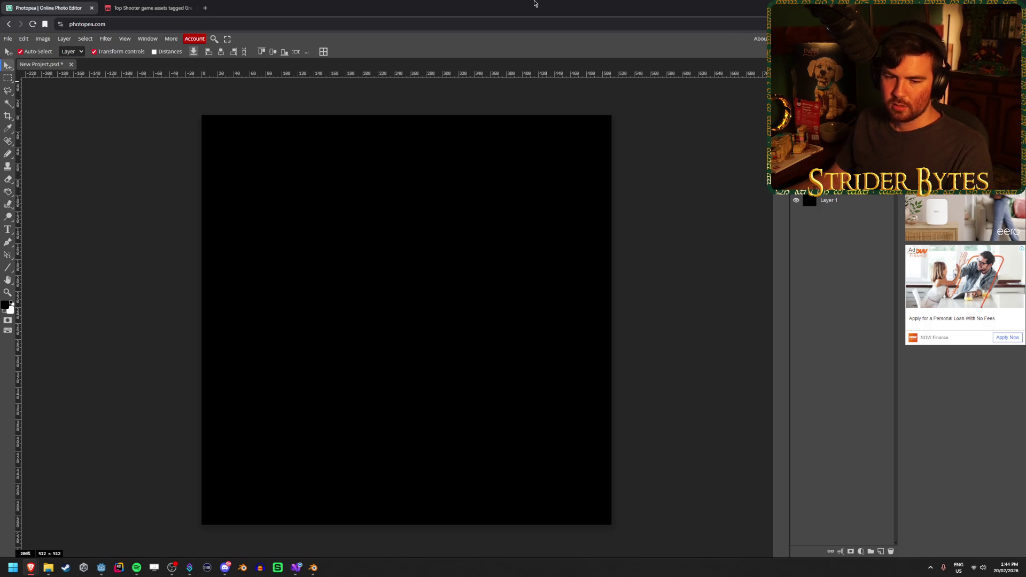
key("ctrl+Tab")
key("ctrl+Tab")
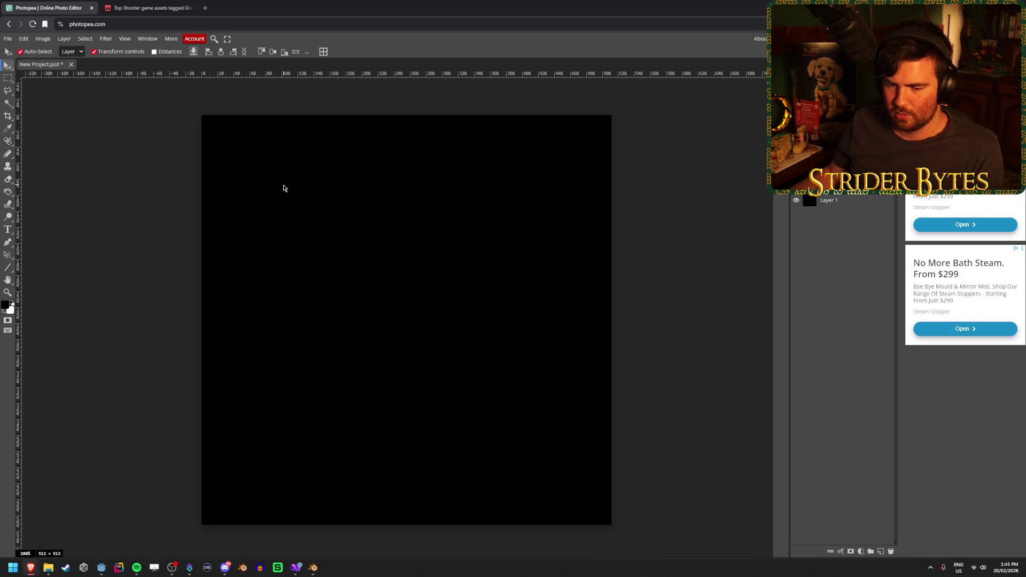
Switch the shape tool to Line, then go back to the Move tool.
right_click(11, 269)
left_click(9, 268)
left_click(149, 8)
left_click(48, 7)
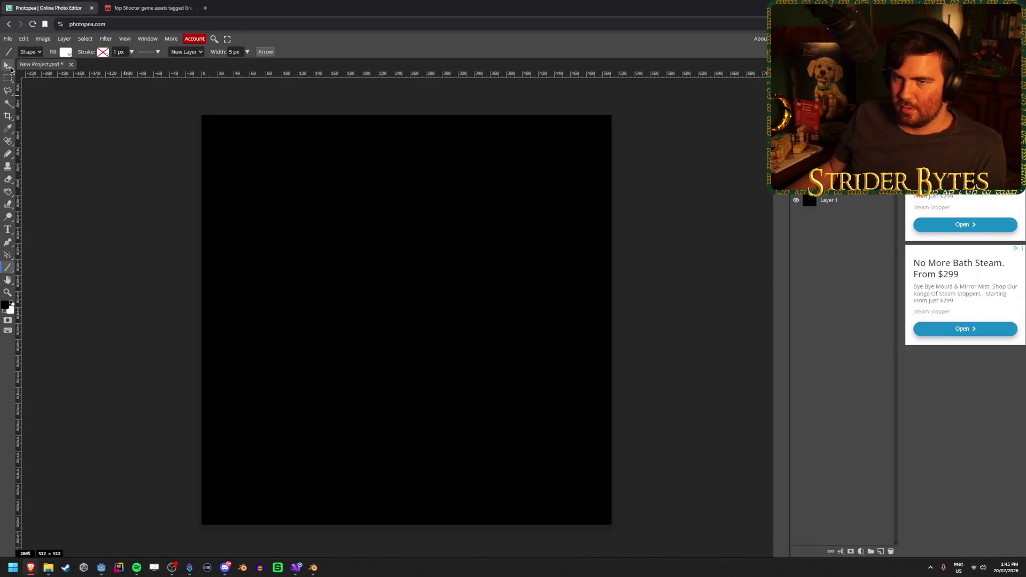
left_click(9, 65)
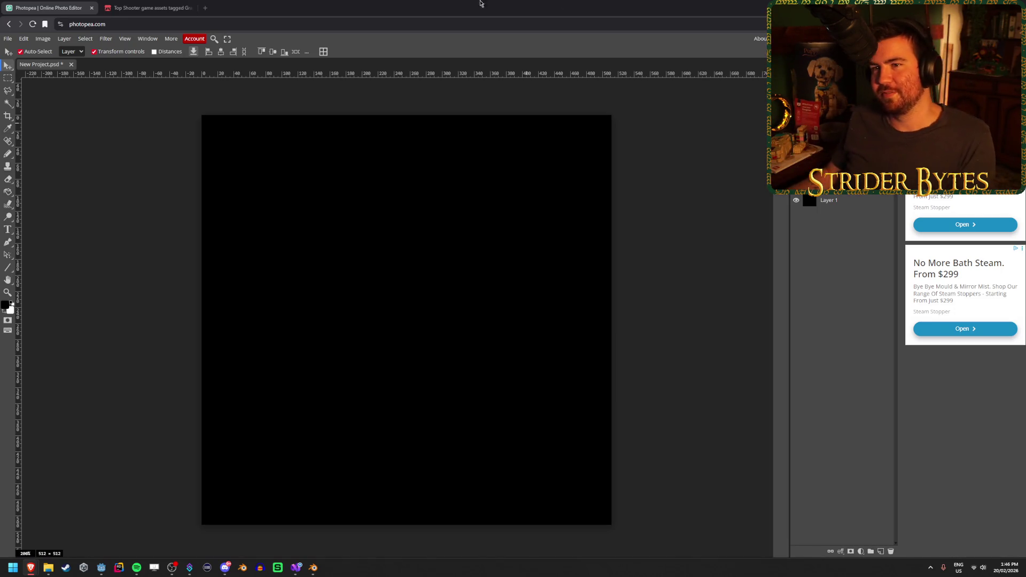
Close the itch.io shooter-assets tab and bring up Godot's workshop in a wide view.
left_click(175, 7)
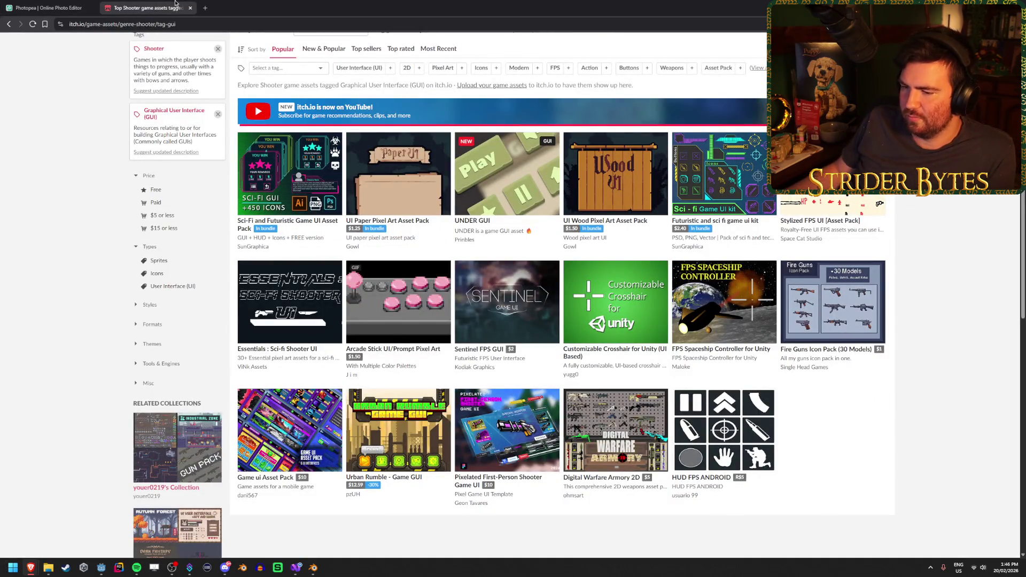
key("ctrl+w")
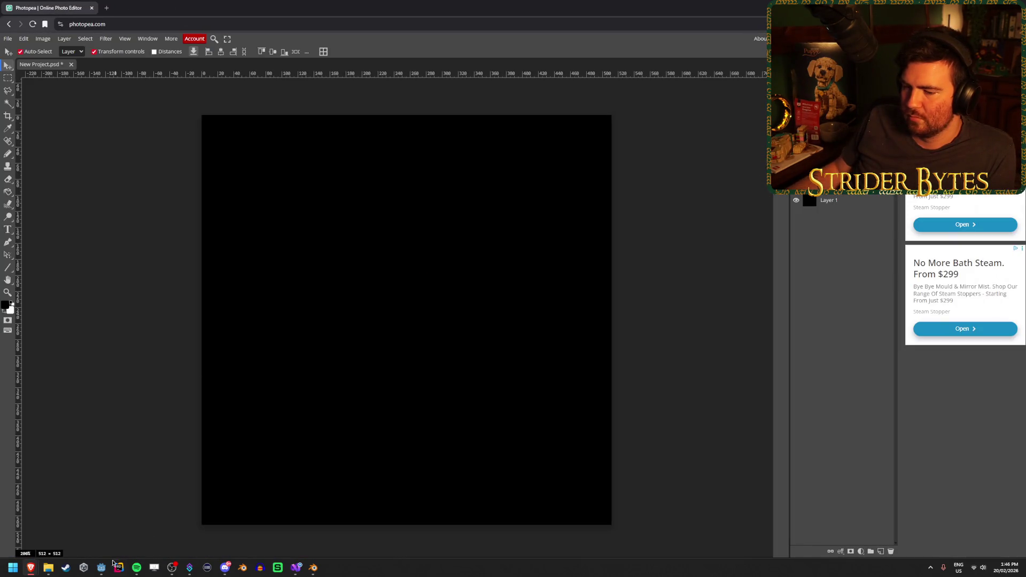
left_click(102, 566)
left_click_drag(266, 383, 460, 367)
Fly past the workbench stats screen and the pink-grid cost screen to reach the laptop table.
key("w")
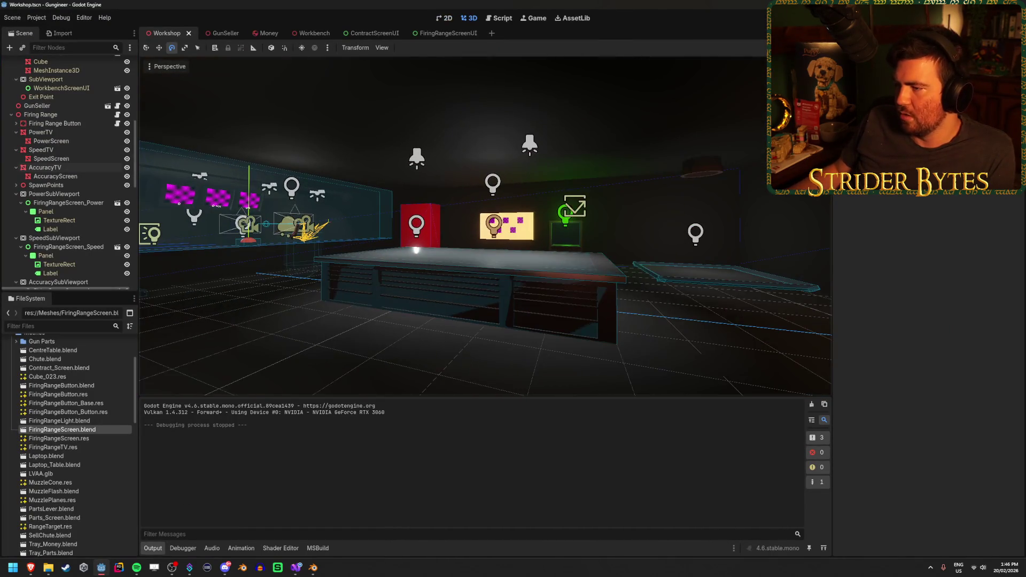
key("s")
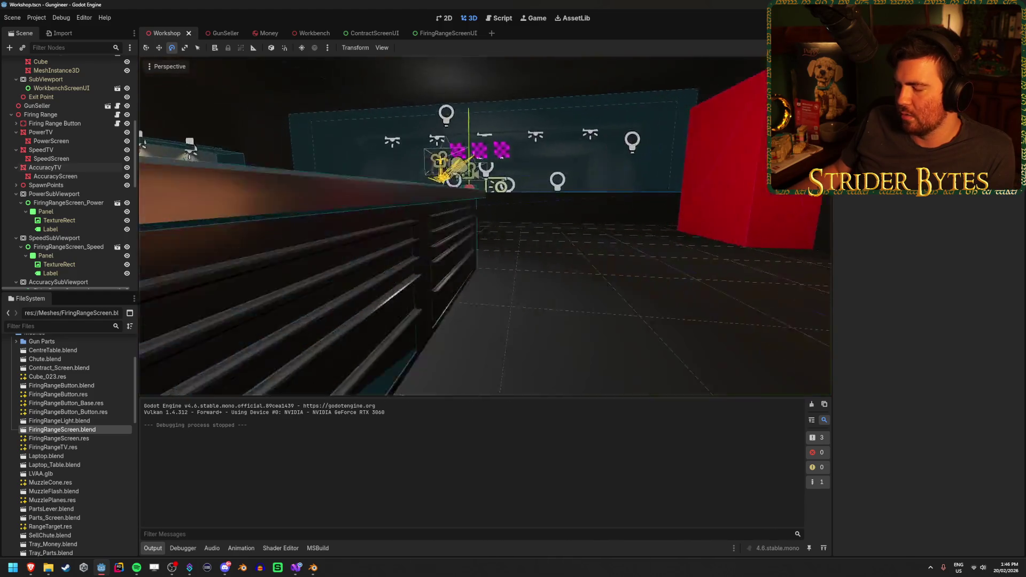
key("w")
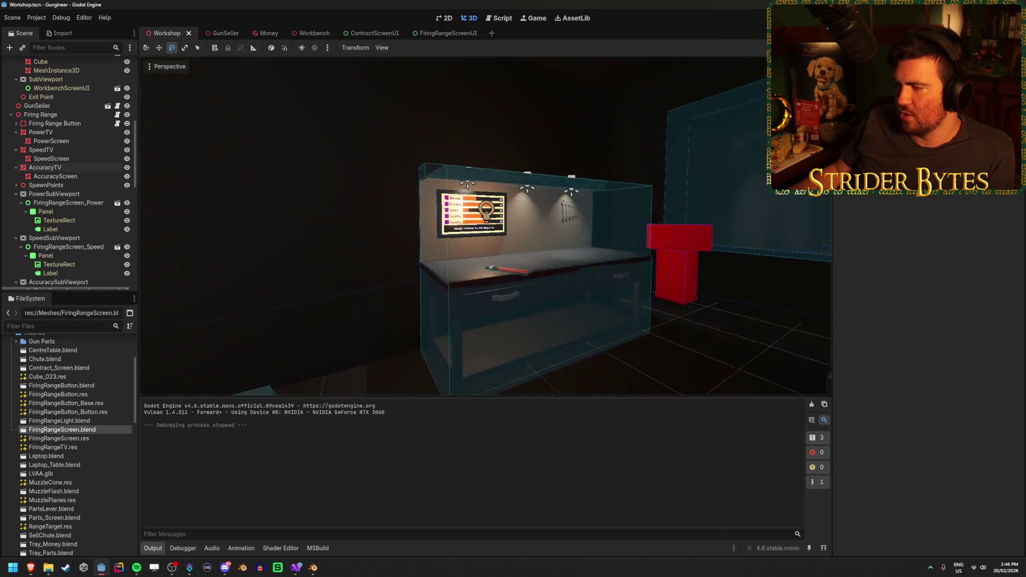
key("w")
key("s")
key("s")
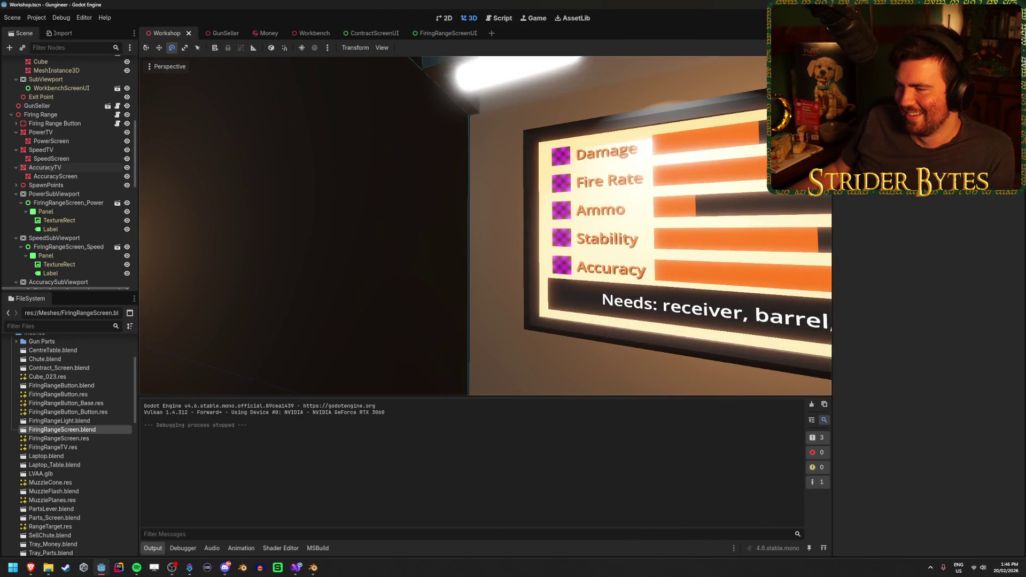
key("w")
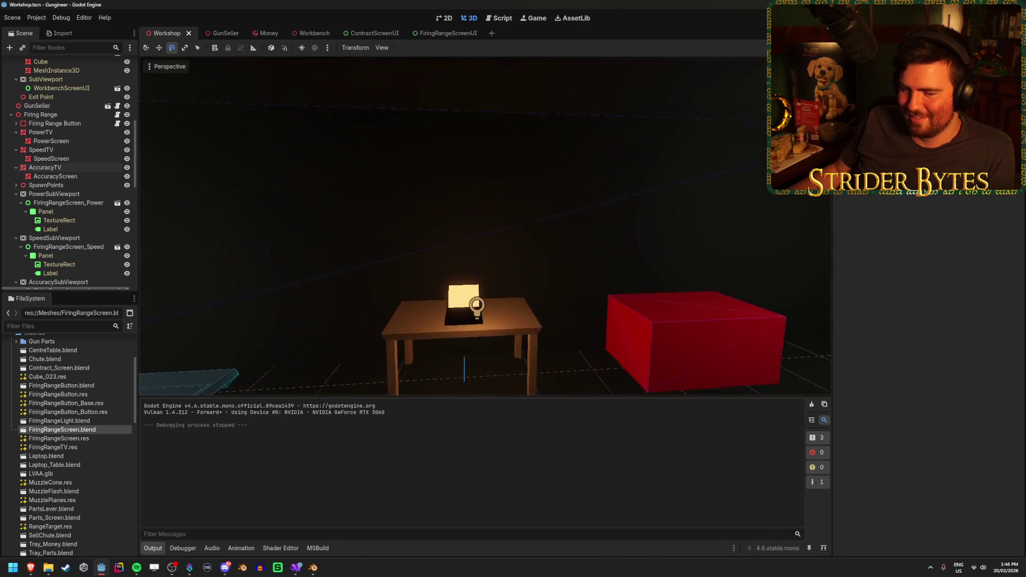
key("s")
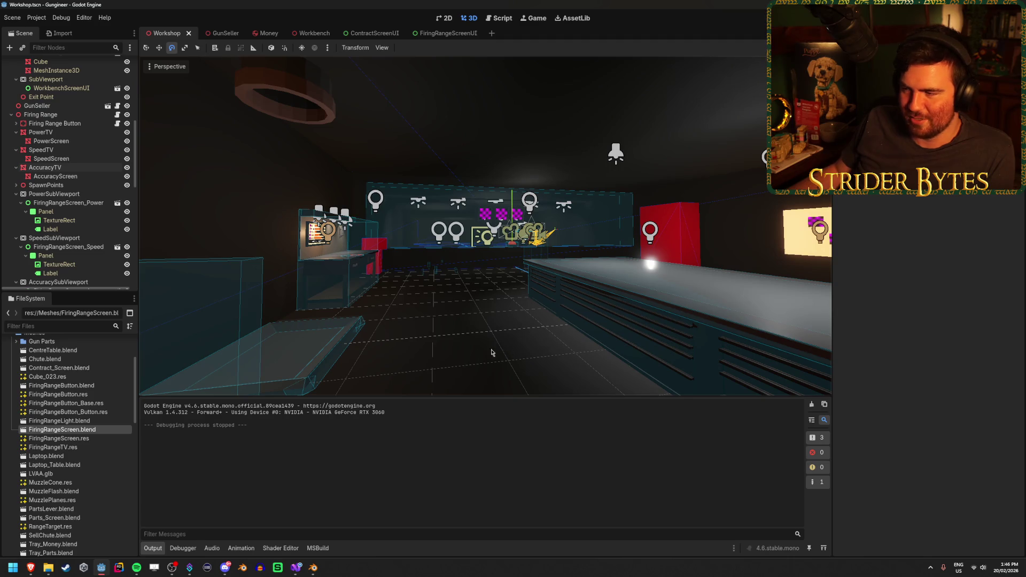
key("w")
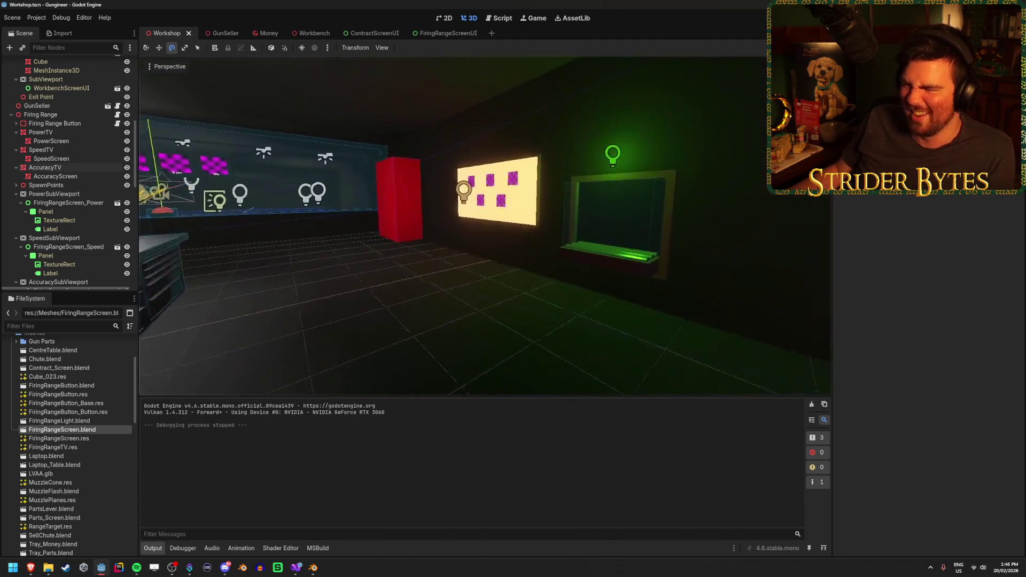
key("s")
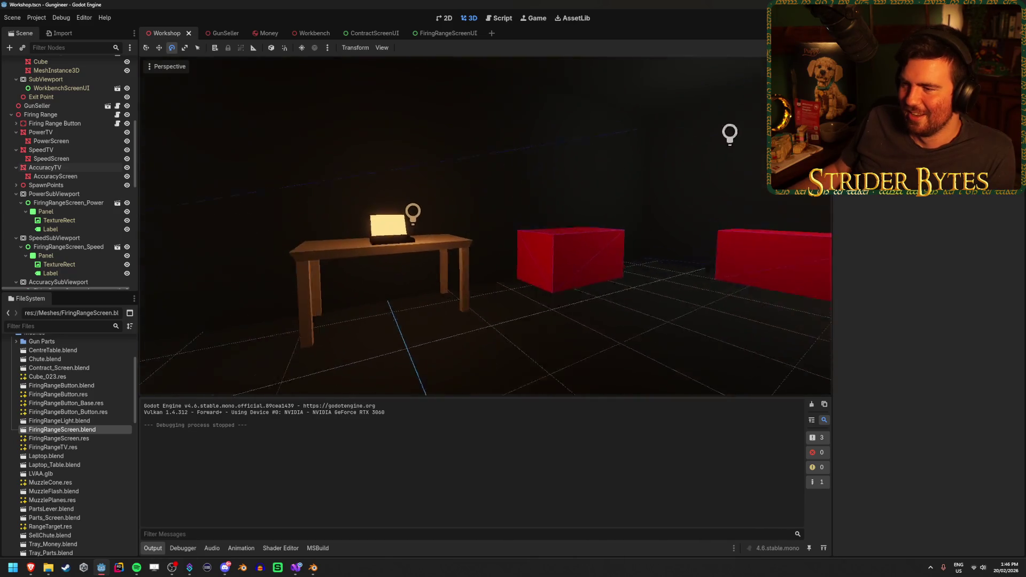
key("w")
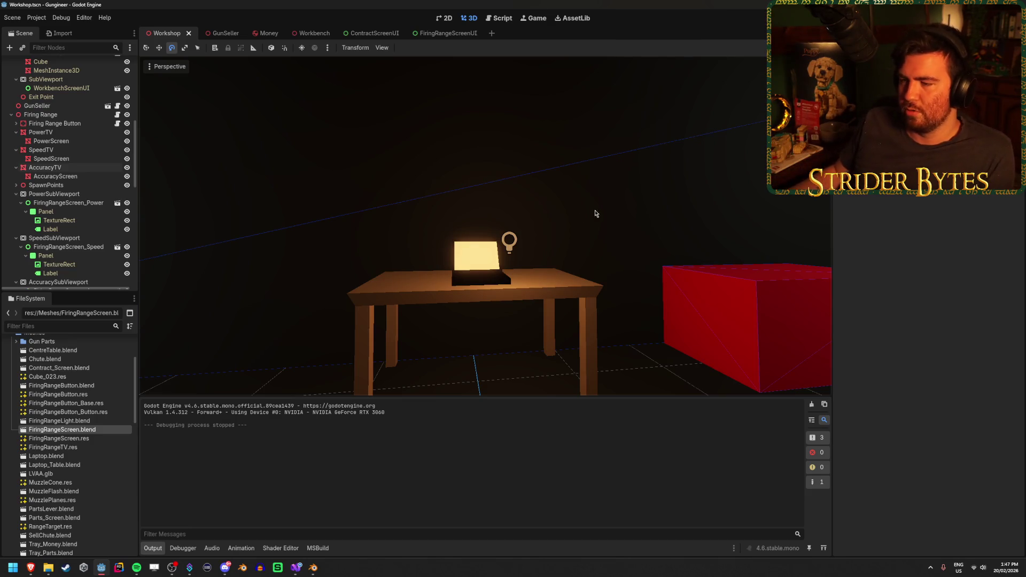
Orbit in toward the glowing laptop, then zoom the 3D view back out.
left_click_drag(598, 205, 598, 205)
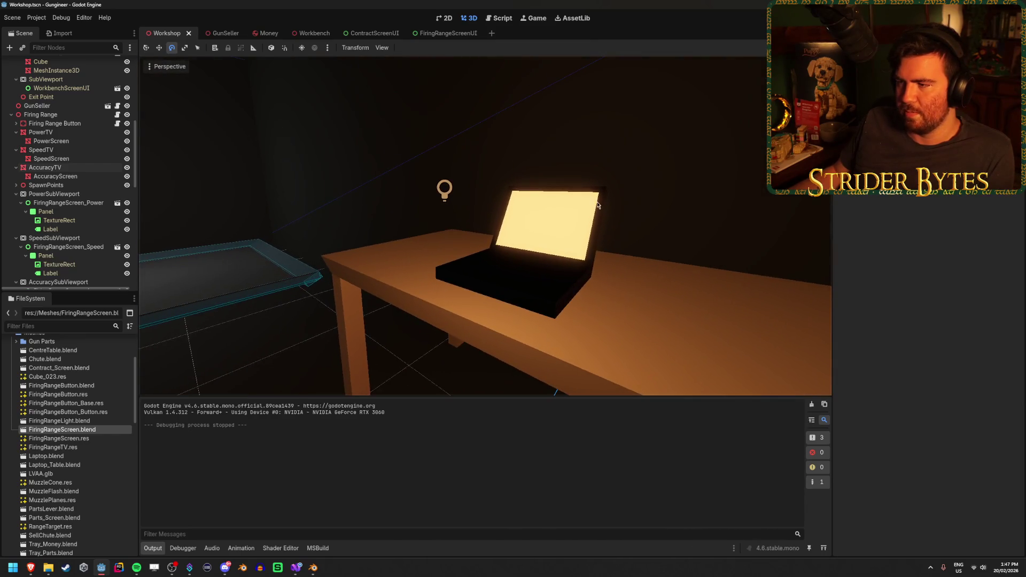
scroll(553, 170, "down", 5)
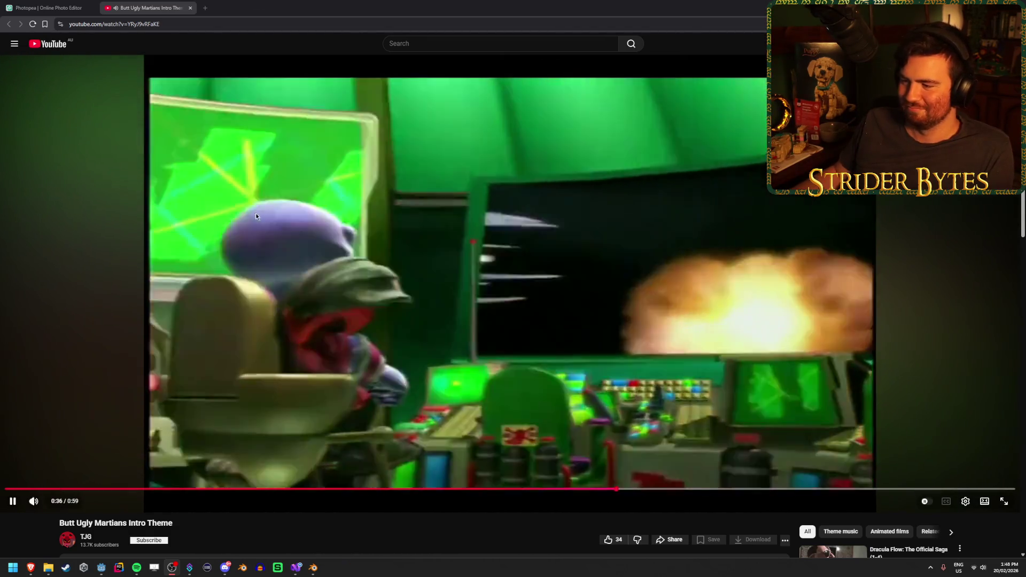
Move from YouTube to the Photopea tab, then back to the Godot editor.
key("ctrl+Tab")
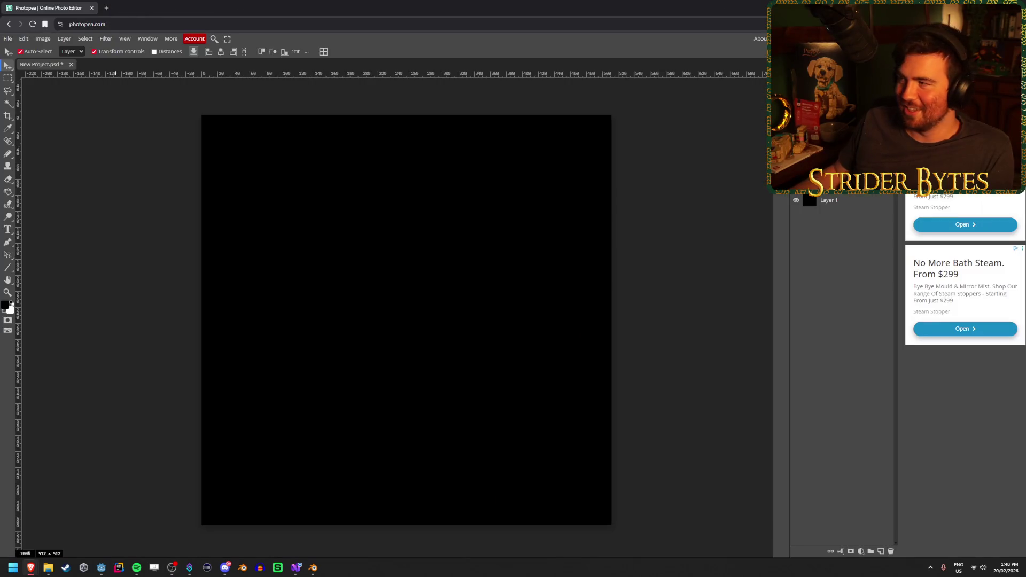
key("alt+Tab")
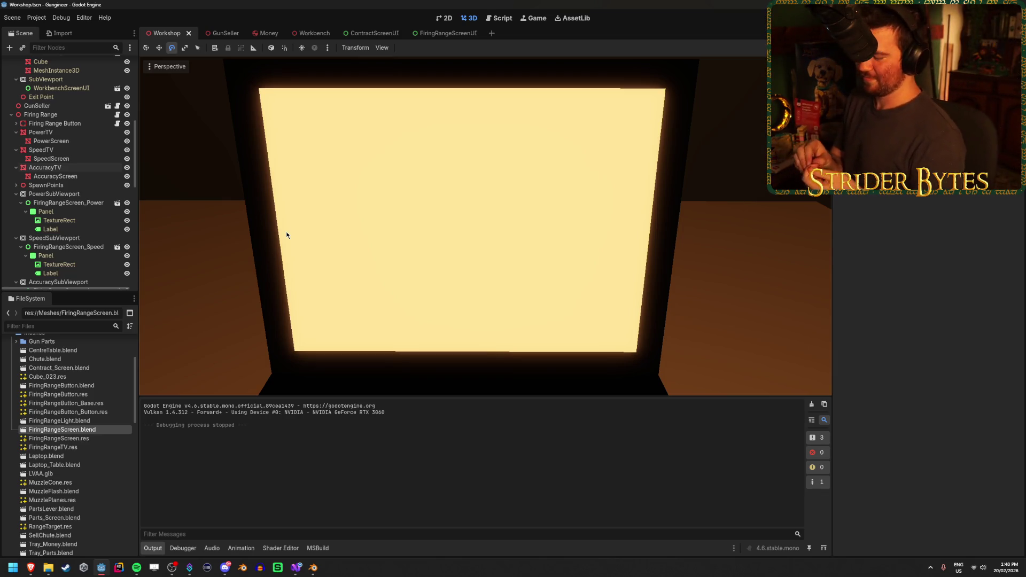
Fly around the workshop past the magenta TV screens, red boxes and target board.
right_click(287, 231)
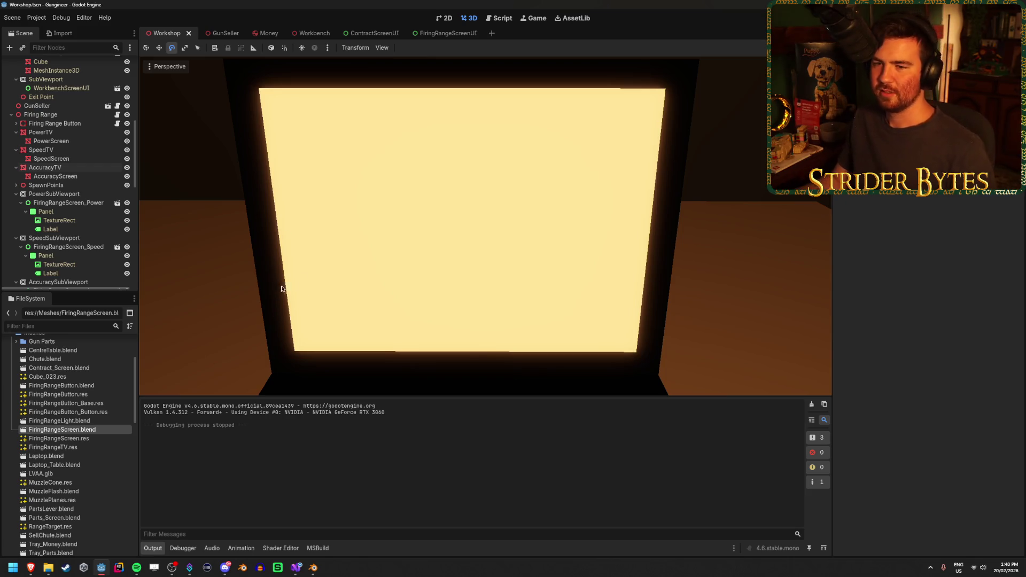
key("w")
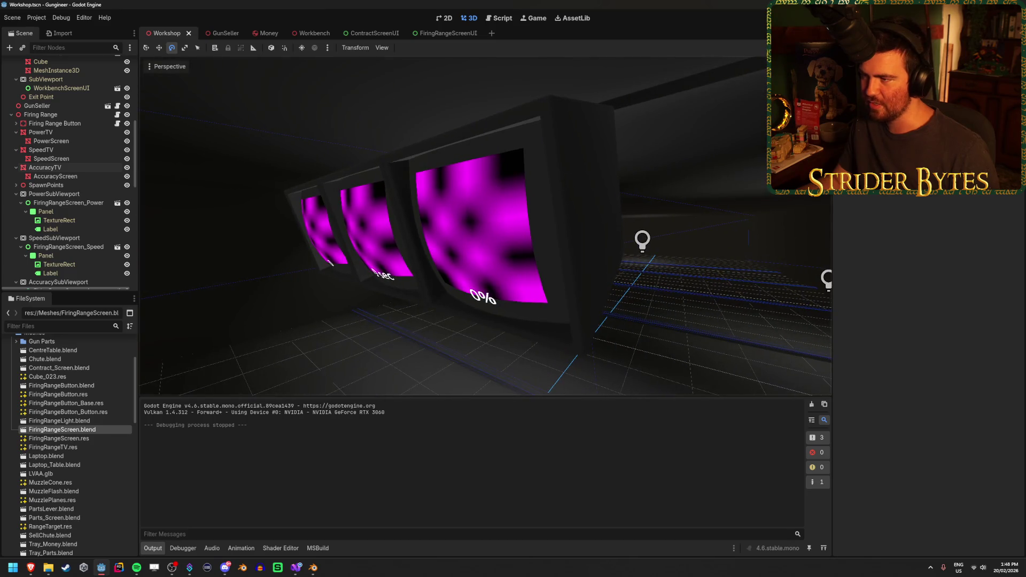
key("w")
key("d")
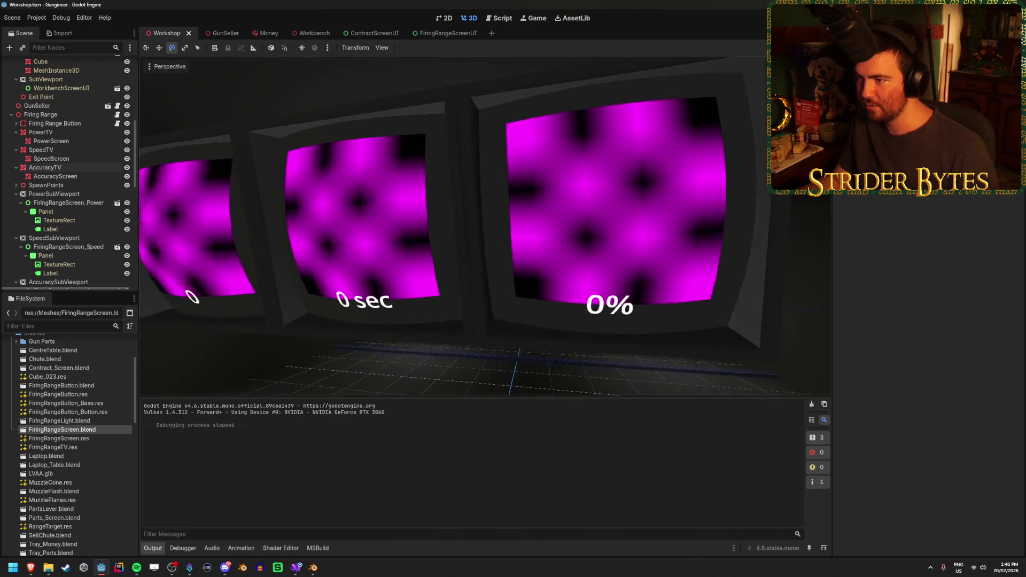
key("d")
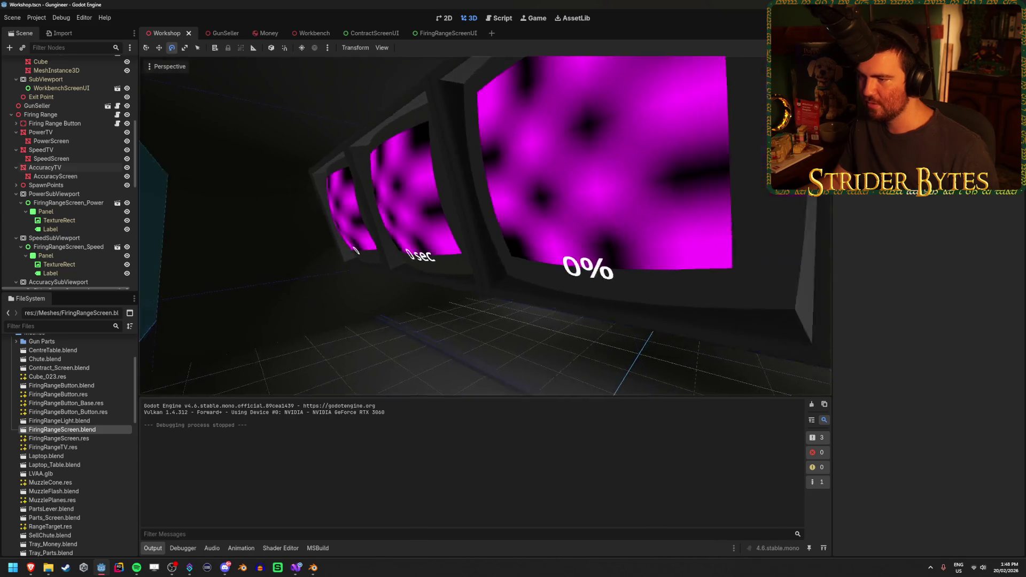
key("a")
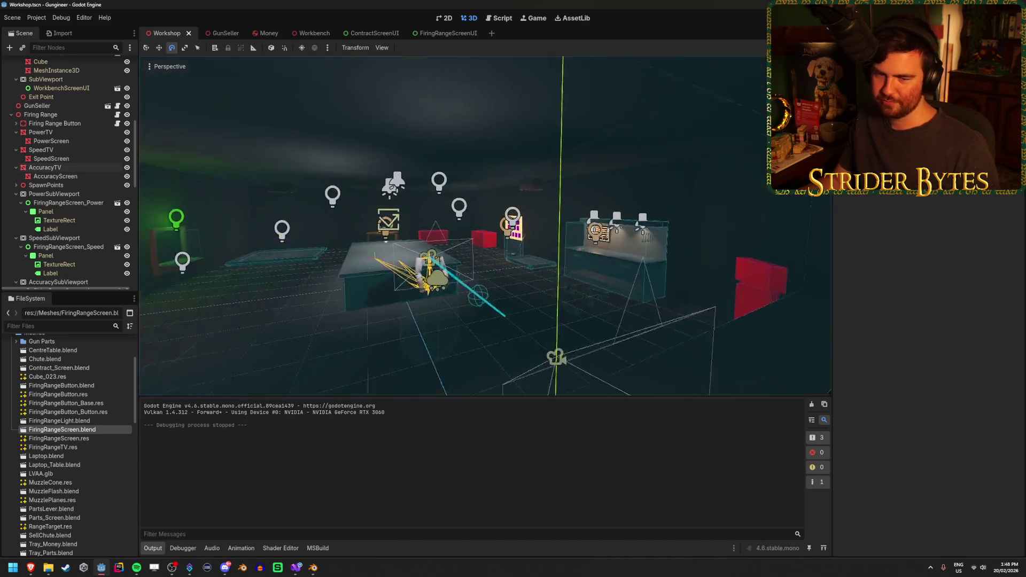
key("w")
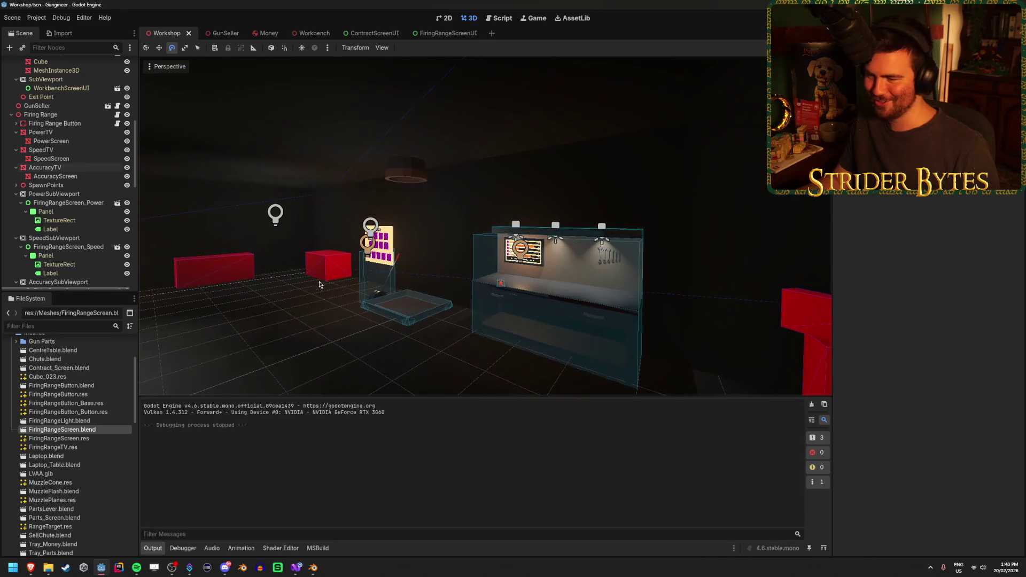
key("s")
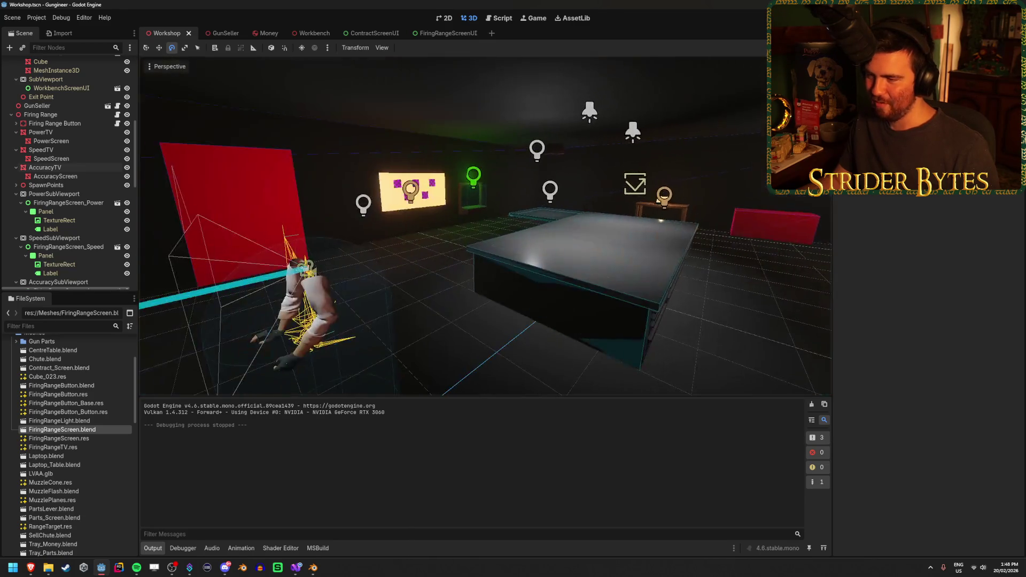
key("w")
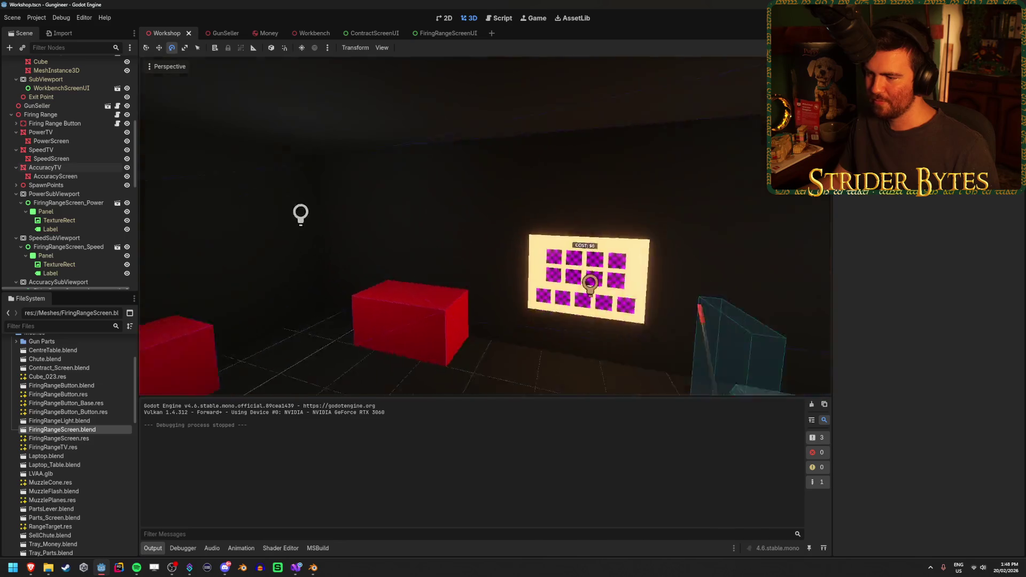
key("s")
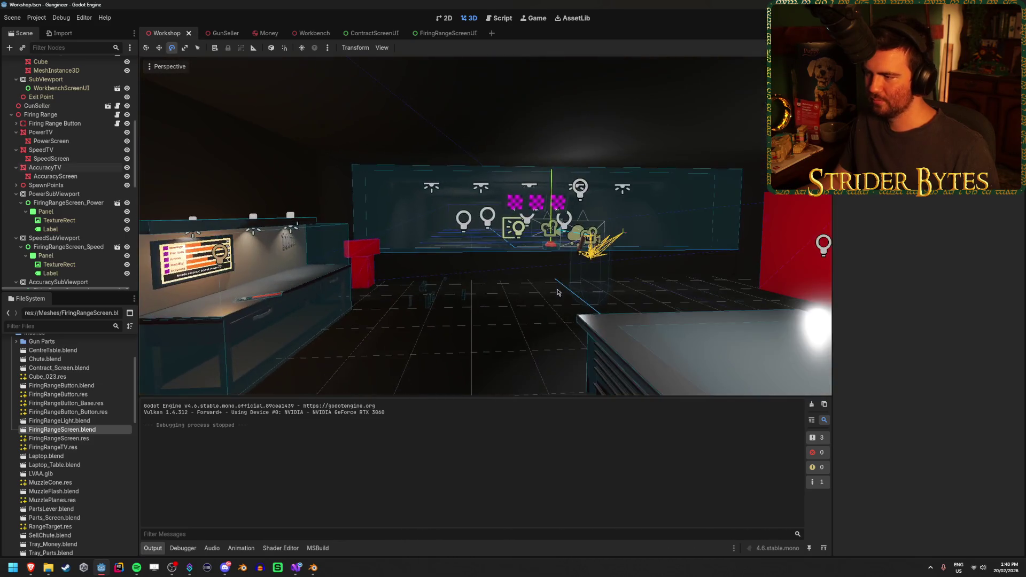
key("w")
key("s")
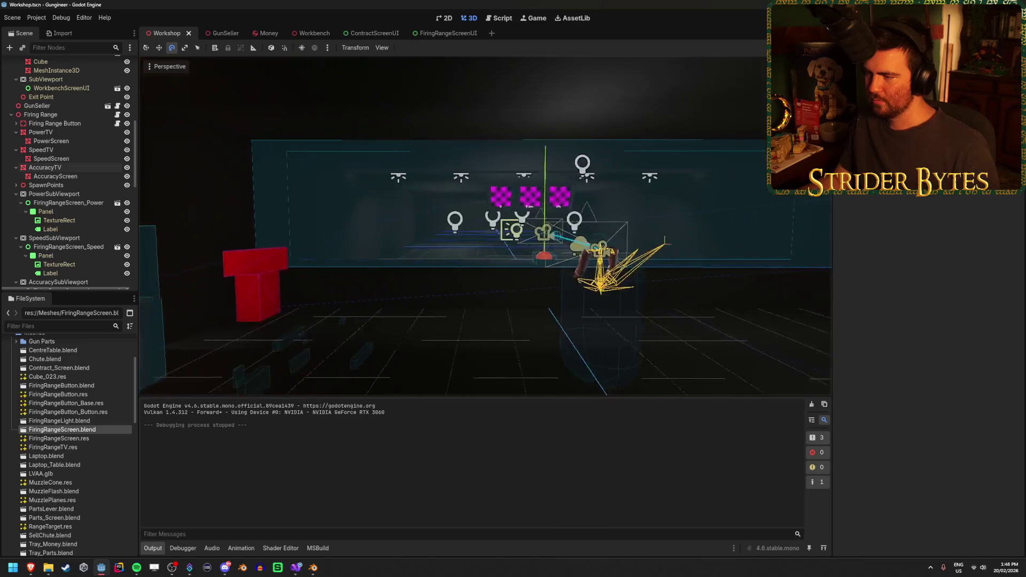
key("w")
key("d")
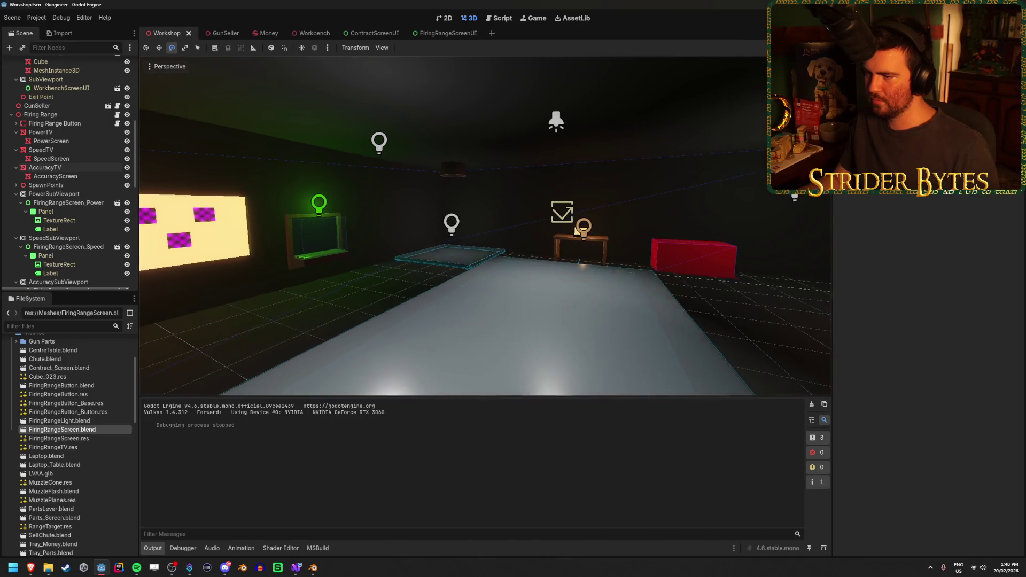
key("d")
key("a")
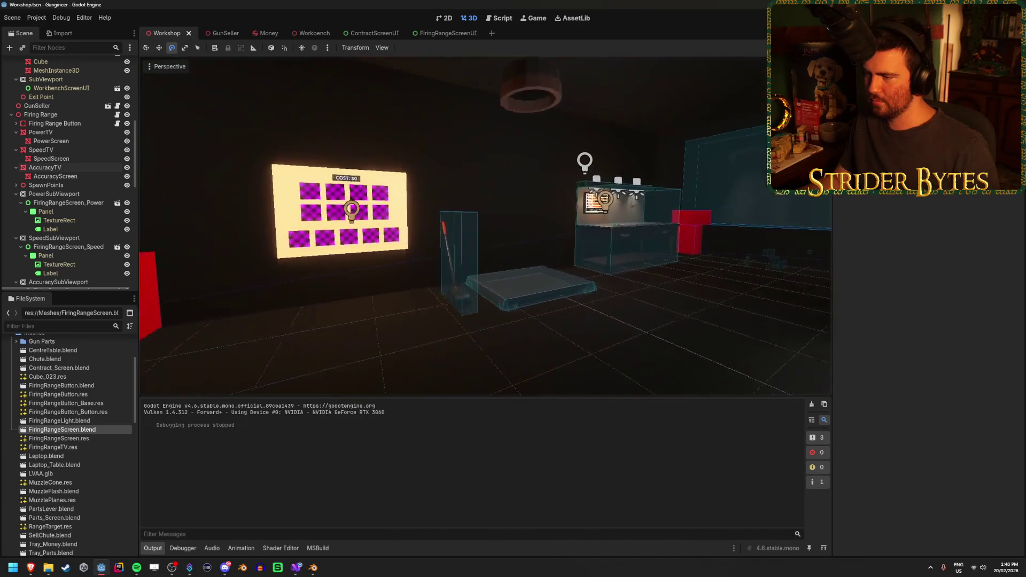
key("w")
key("d")
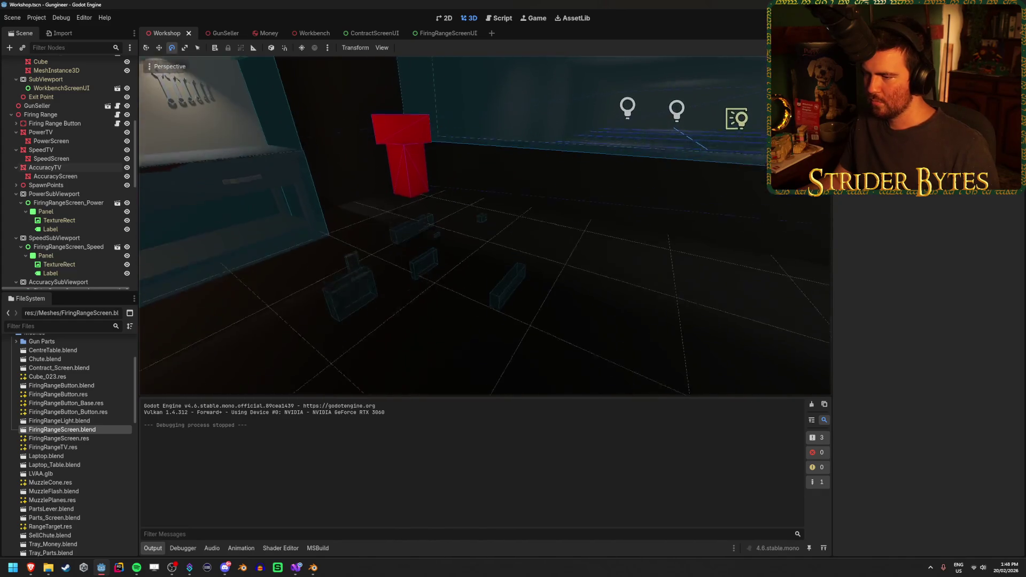
key("a")
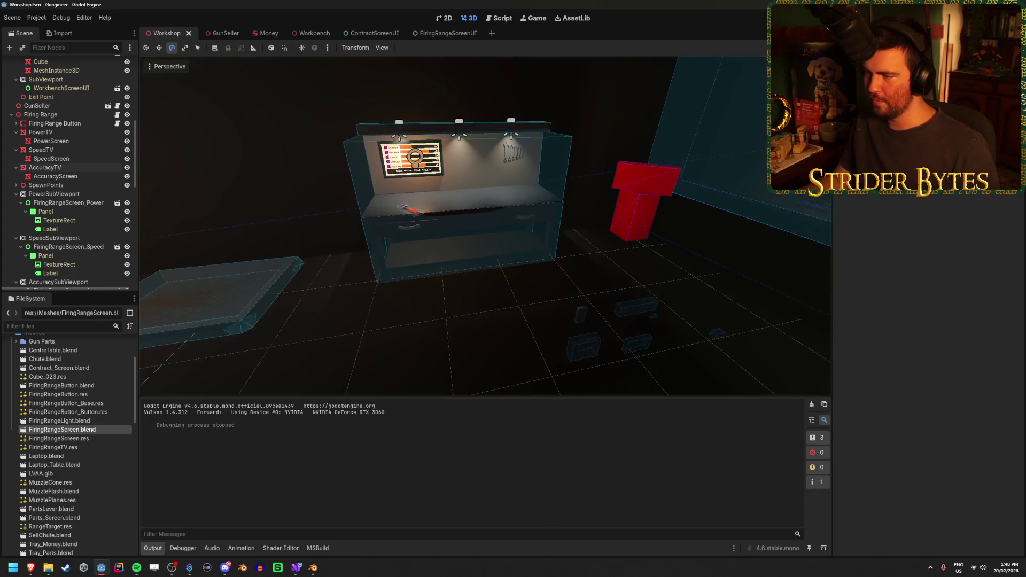
key("s")
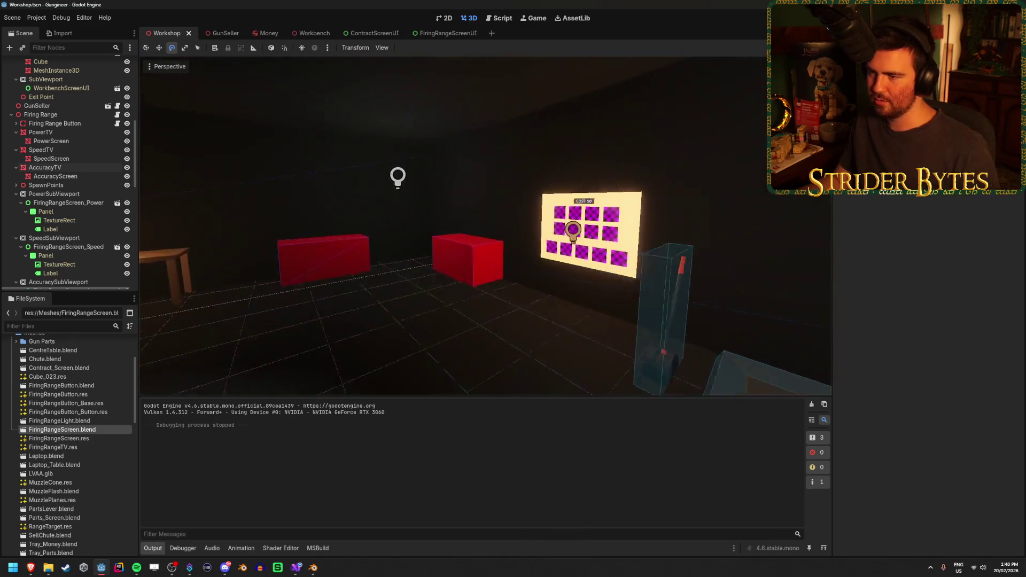
key("a")
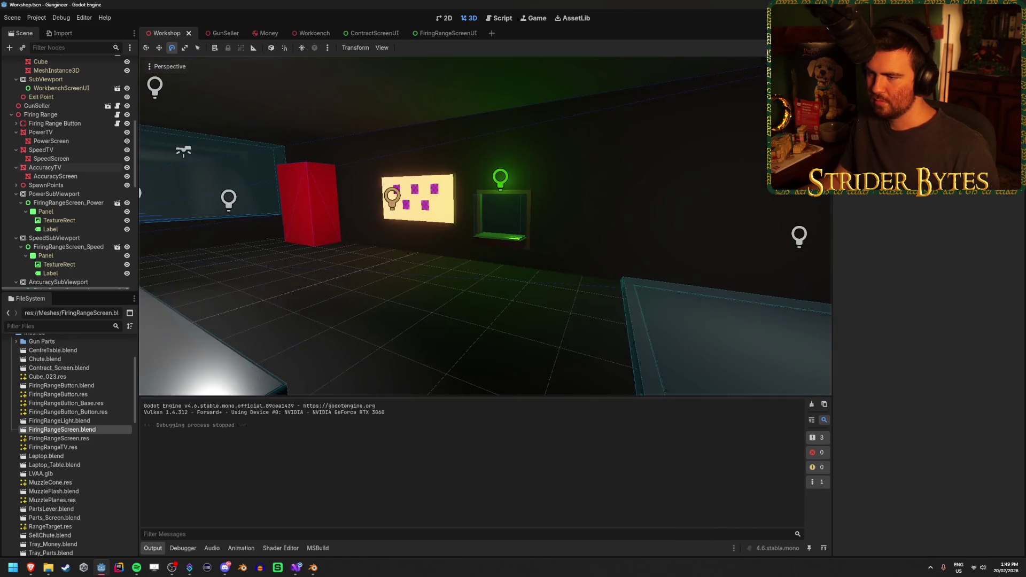
key("w")
key("w")
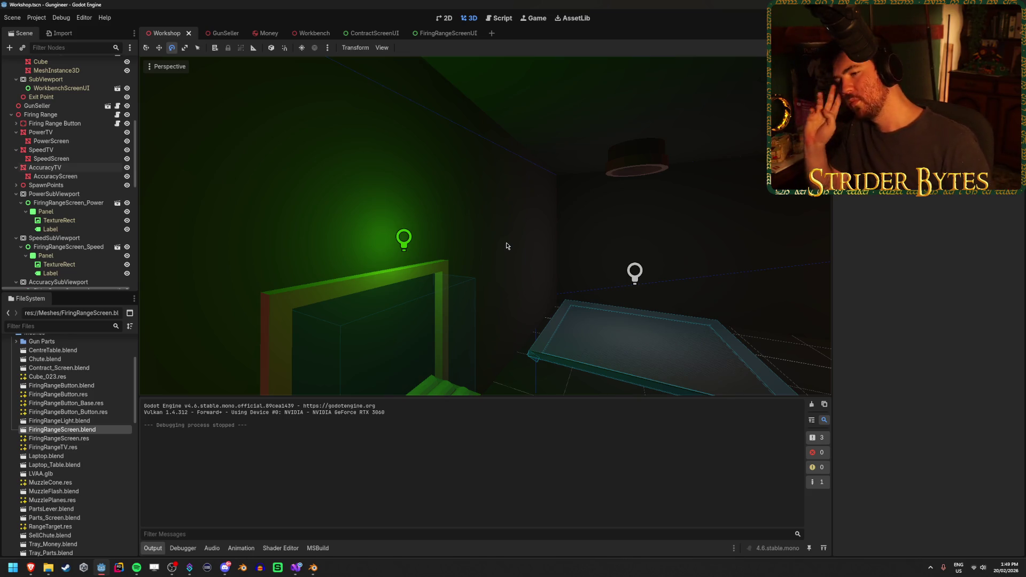
Turn toward the lit screen and fly up to frame the whole laptop table.
left_click_drag(507, 239, 363, 241)
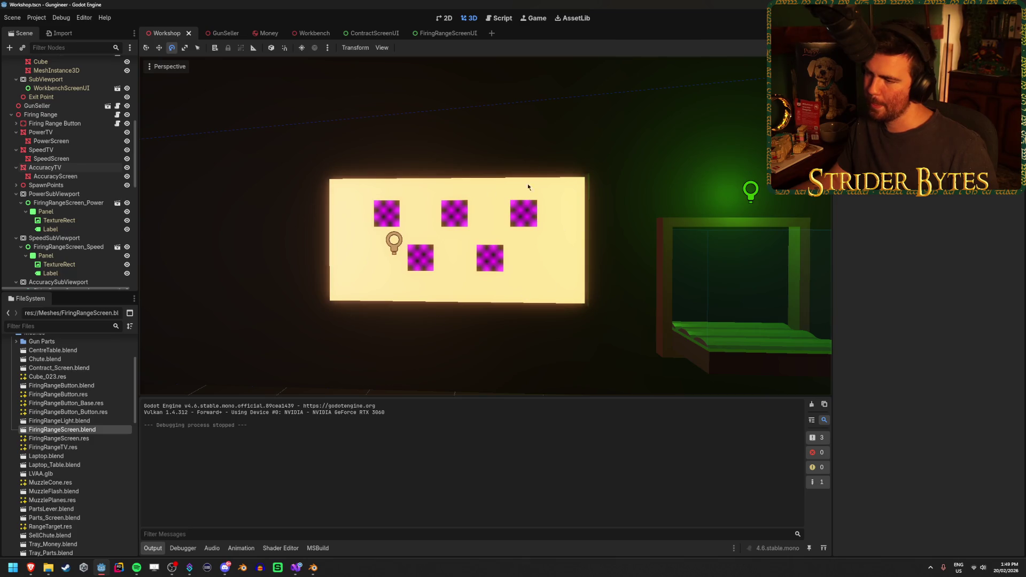
mouse_move(512, 329)
left_mouse_down()
mouse_move(465, 339)
mouse_move(475, 173)
mouse_move(426, 284)
left_mouse_up()
key("w")
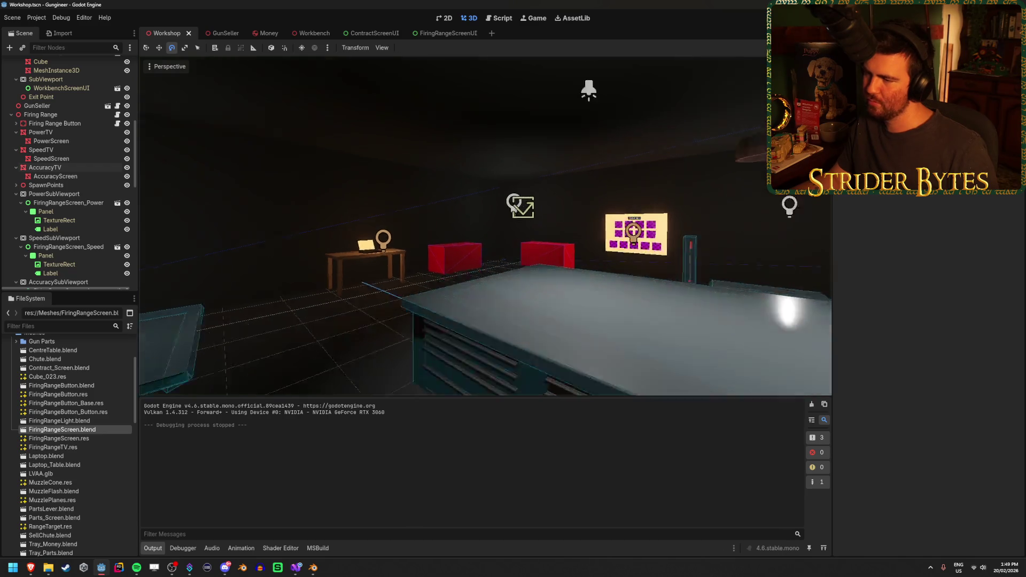
key("w")
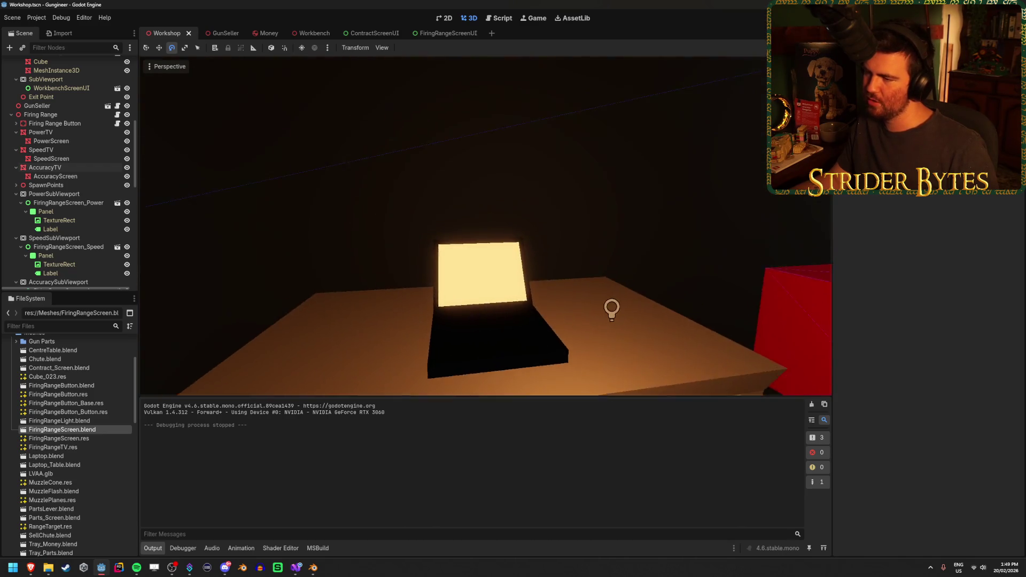
key("s")
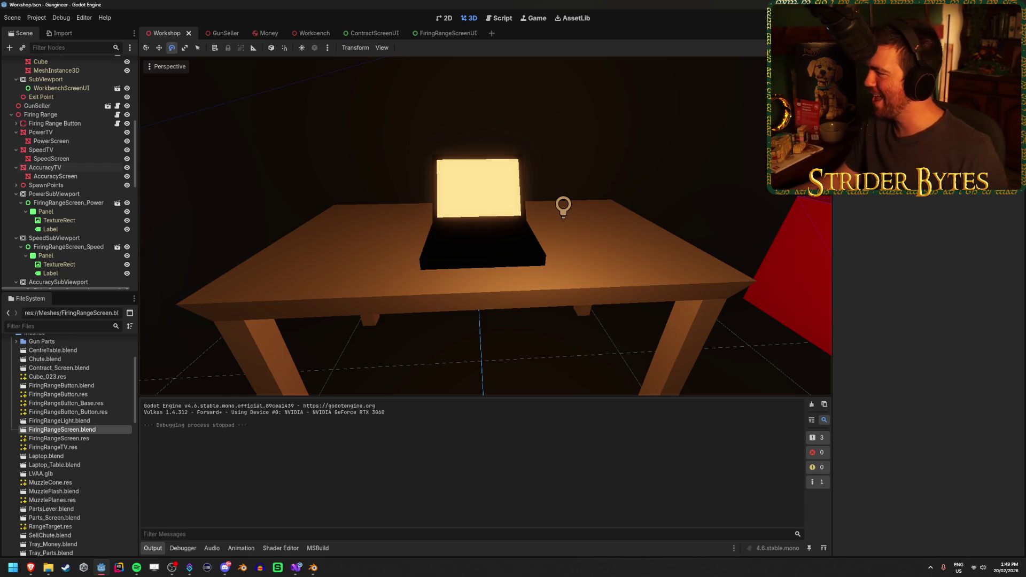
key("alt+Tab")
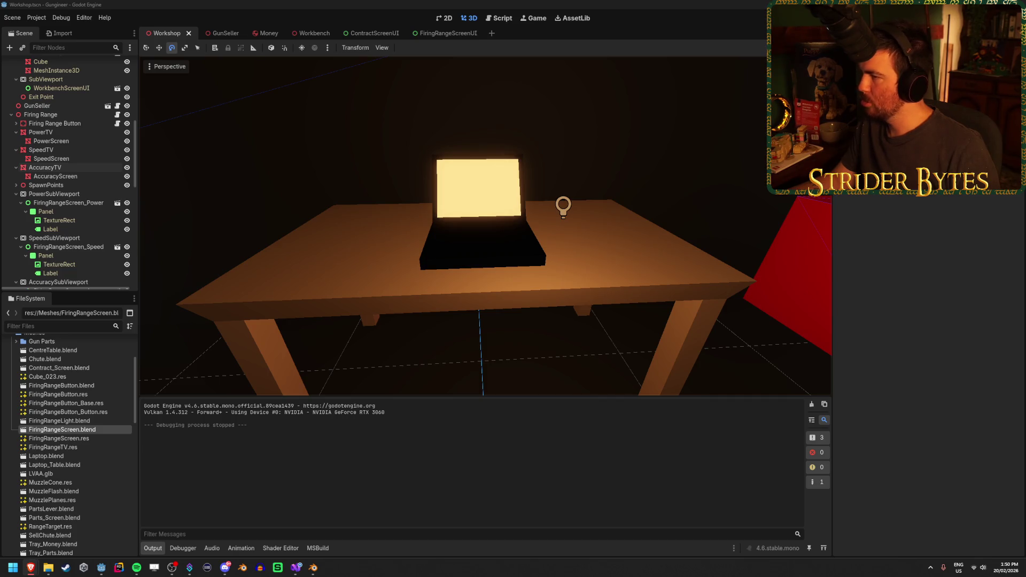
left_click(339, 331)
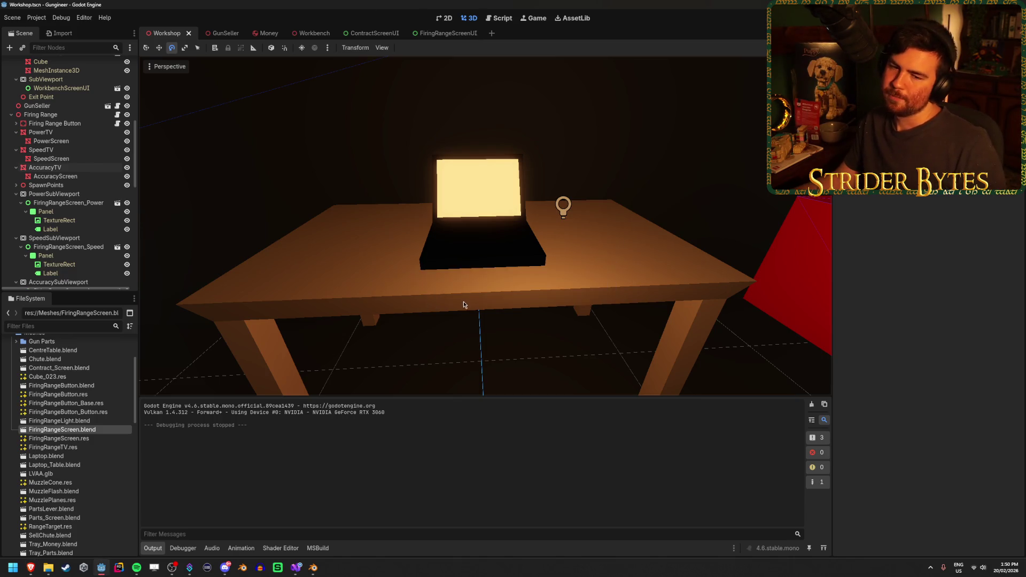
Save the Workshop scene and view the blank laptop screen from a close angle.
left_click_drag(463, 304, 440, 293)
mouse_move(472, 355)
left_mouse_down()
mouse_move(606, 324)
mouse_move(459, 325)
mouse_move(580, 315)
mouse_move(535, 321)
mouse_move(646, 291)
mouse_move(604, 323)
mouse_move(614, 315)
mouse_move(420, 322)
mouse_move(460, 313)
mouse_move(422, 306)
left_mouse_up()
key("ctrl+s")
scroll(473, 240, "up", 2)
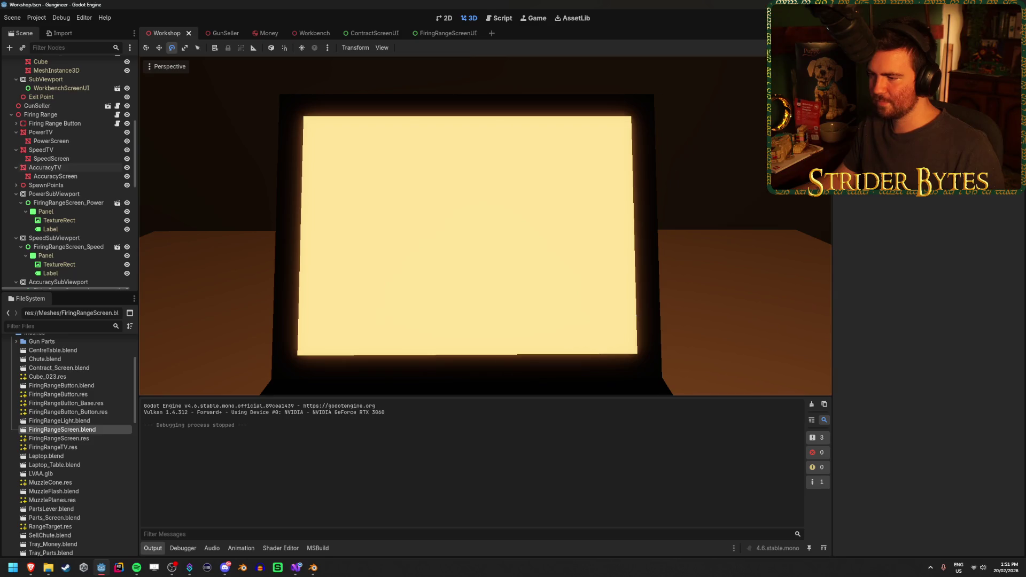
scroll(473, 240, "down", 5)
left_click_drag(422, 306, 310, 298)
scroll(485, 224, "down", 5)
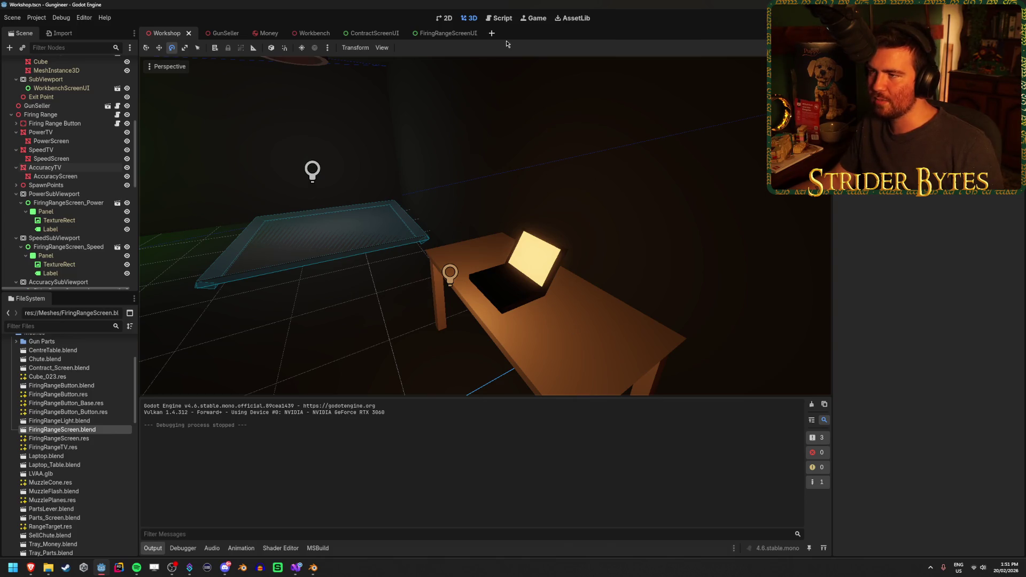
Create a new scene with a User Interface Control node as its root.
left_click(492, 35)
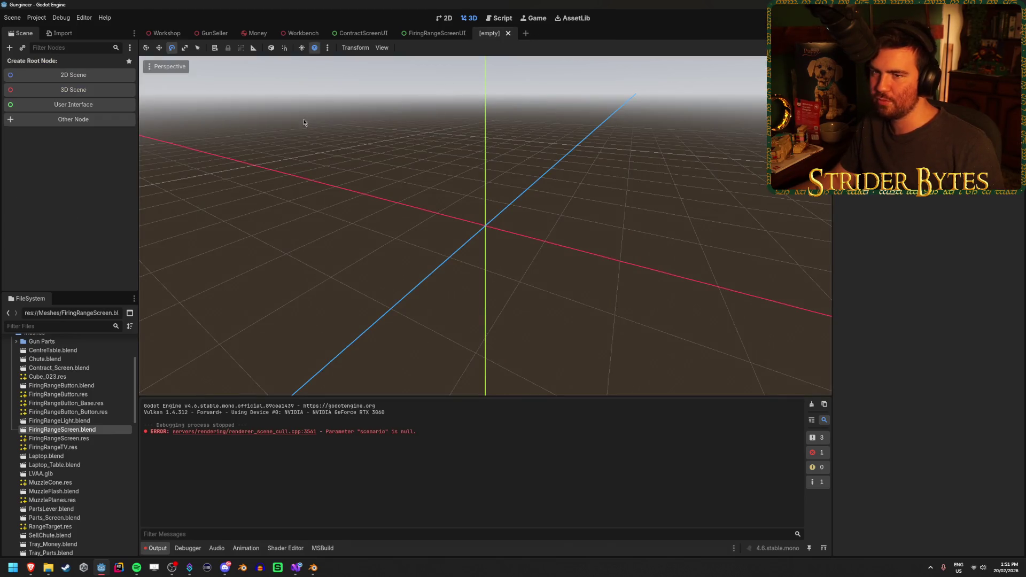
left_click(102, 109)
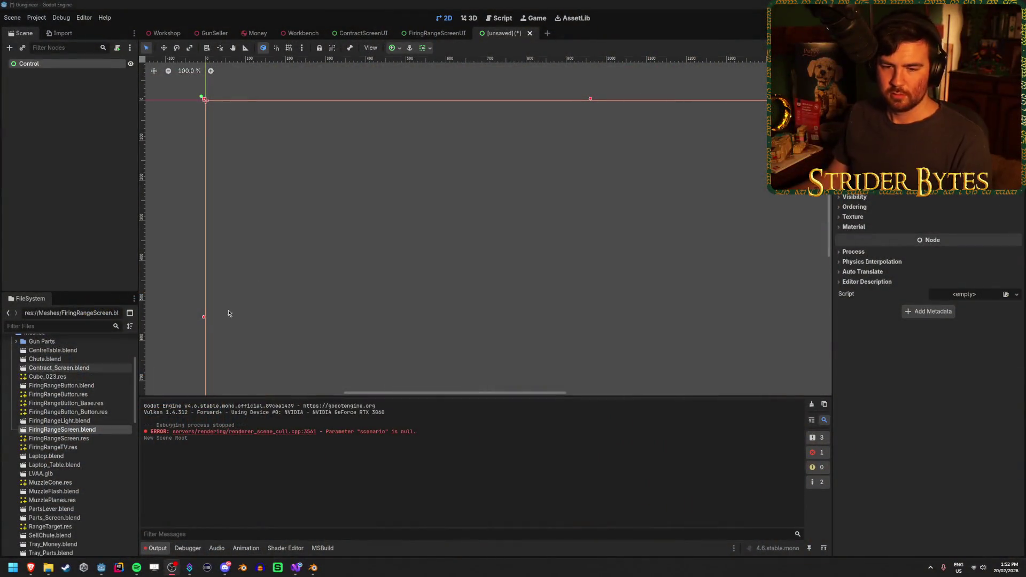
Save the new scene as UpgradeLaptopScreenUI.tscn in res://Prefabs/UI.
left_click(331, 3)
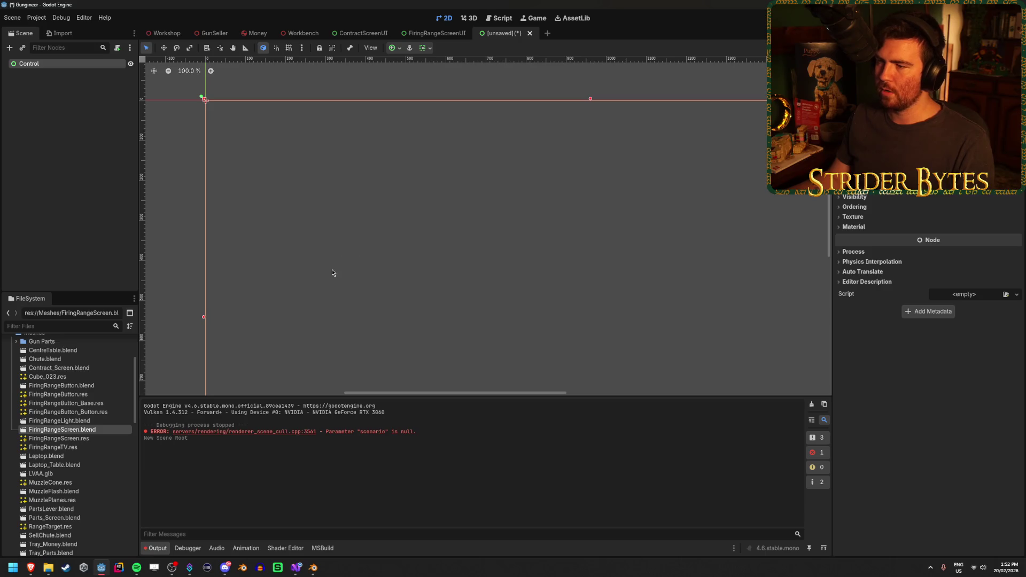
scroll(414, 243, "down", 5)
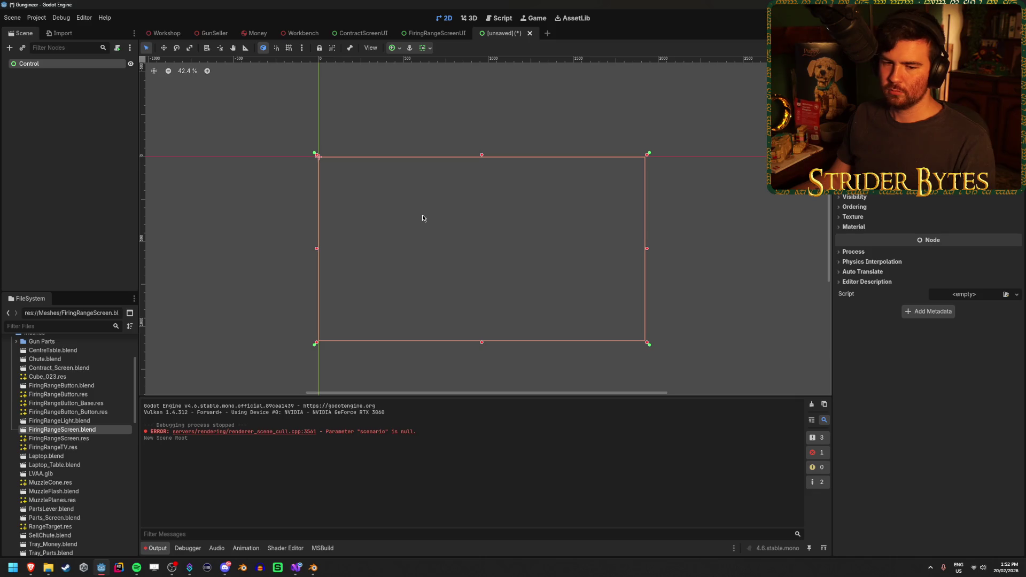
left_click(211, 250)
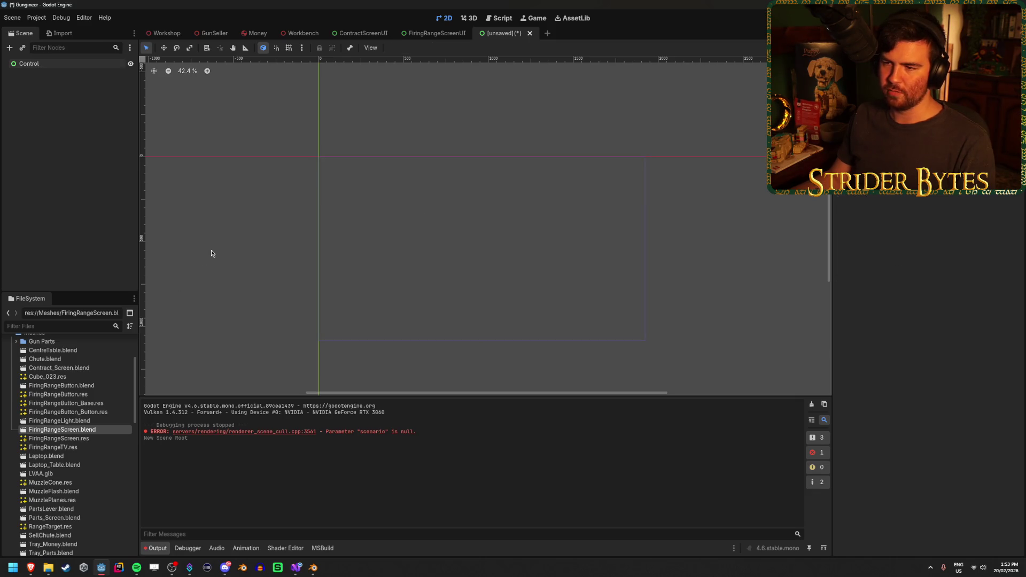
key("ctrl+s")
left_click(596, 418)
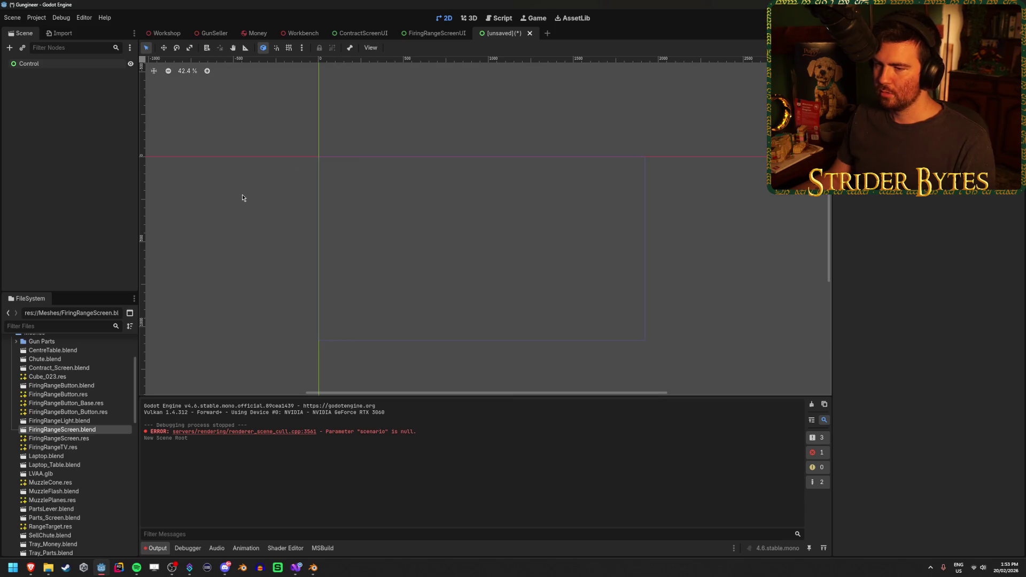
key("ctrl+s")
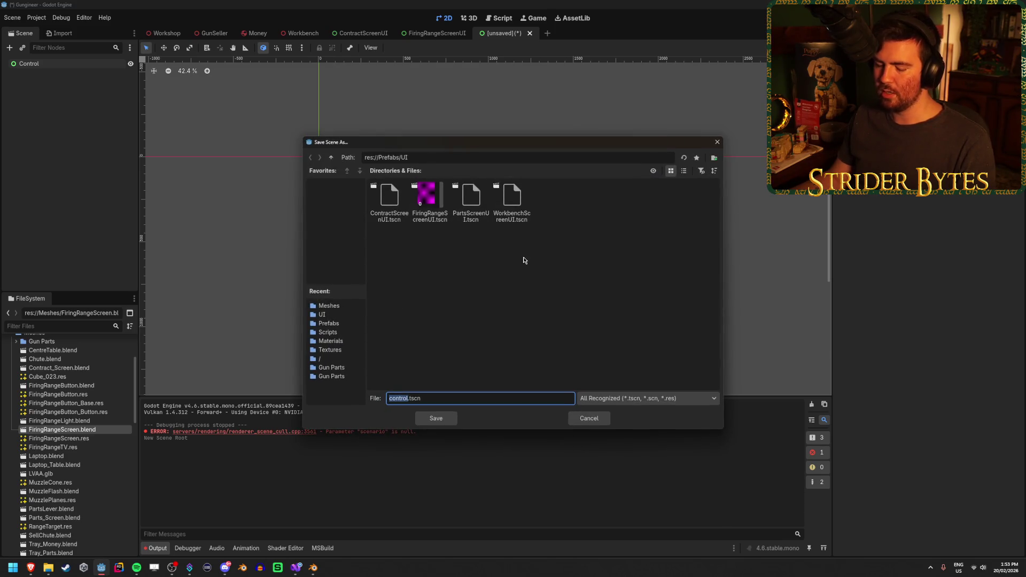
type("Upgrad")
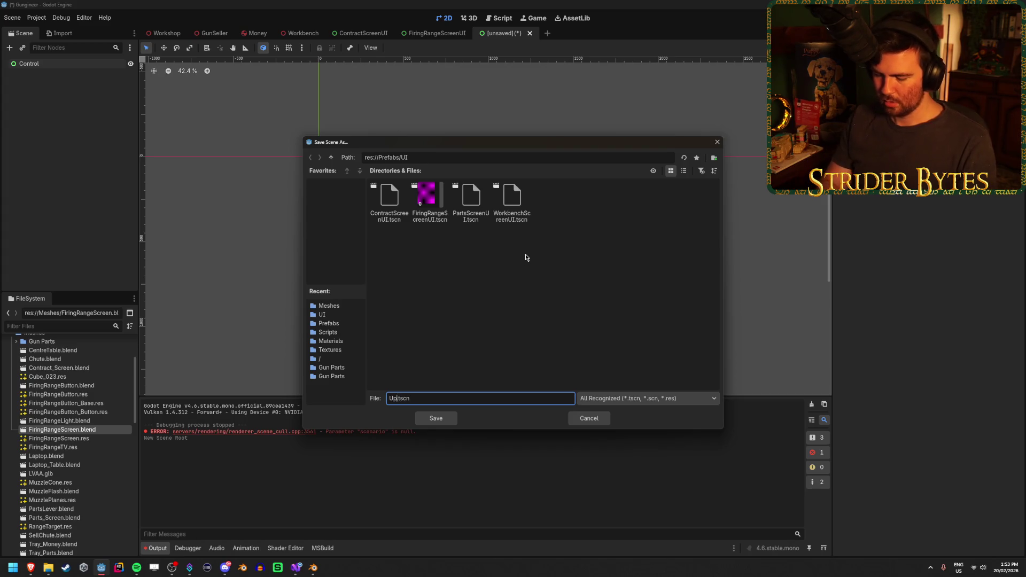
type("eLapto")
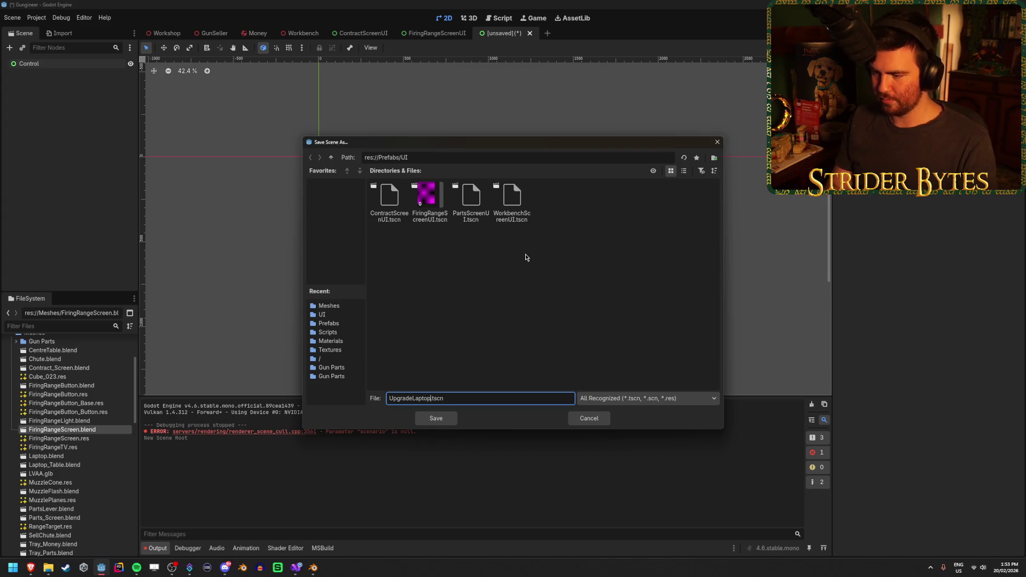
type("en")
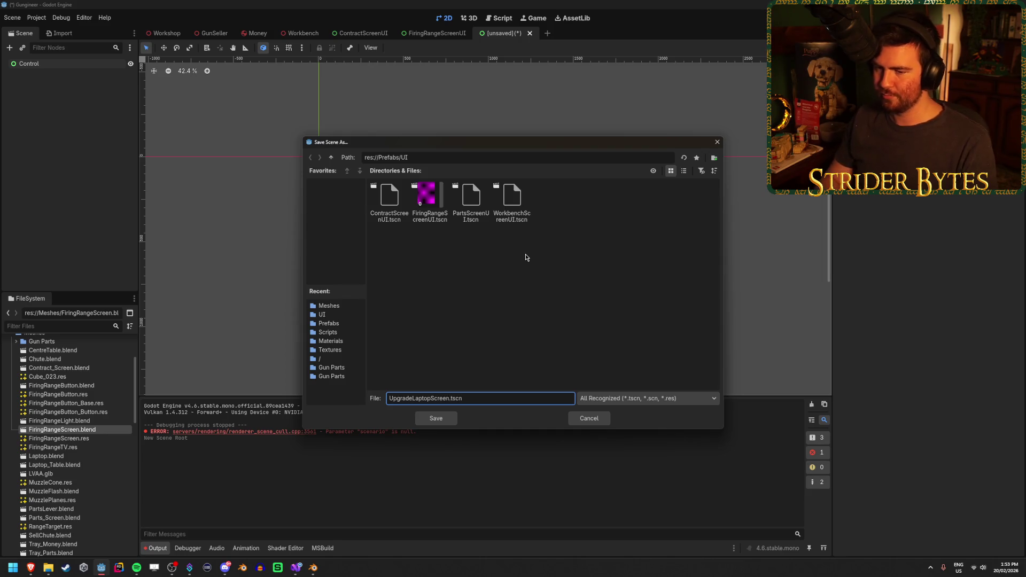
type("UI")
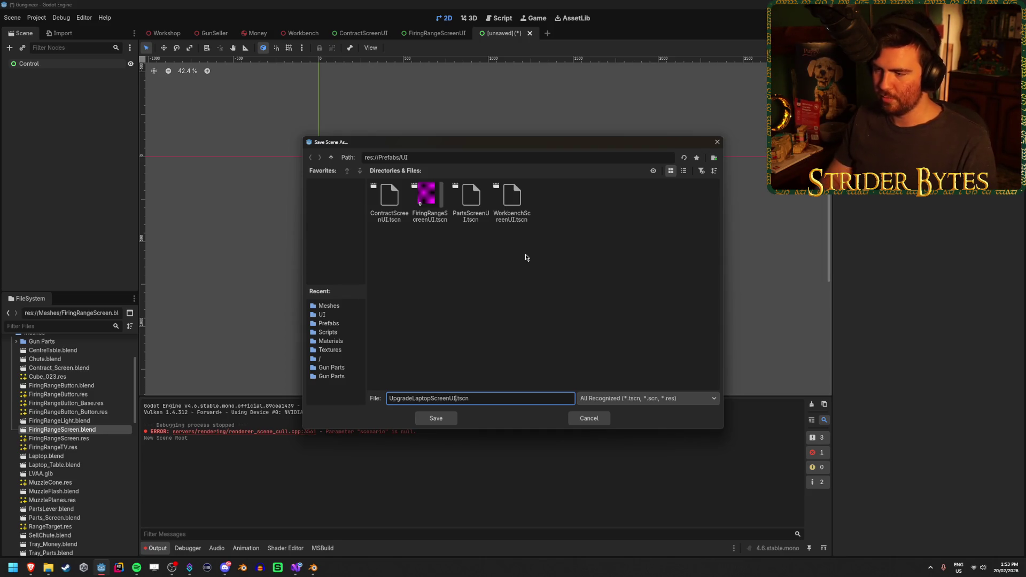
key("Return")
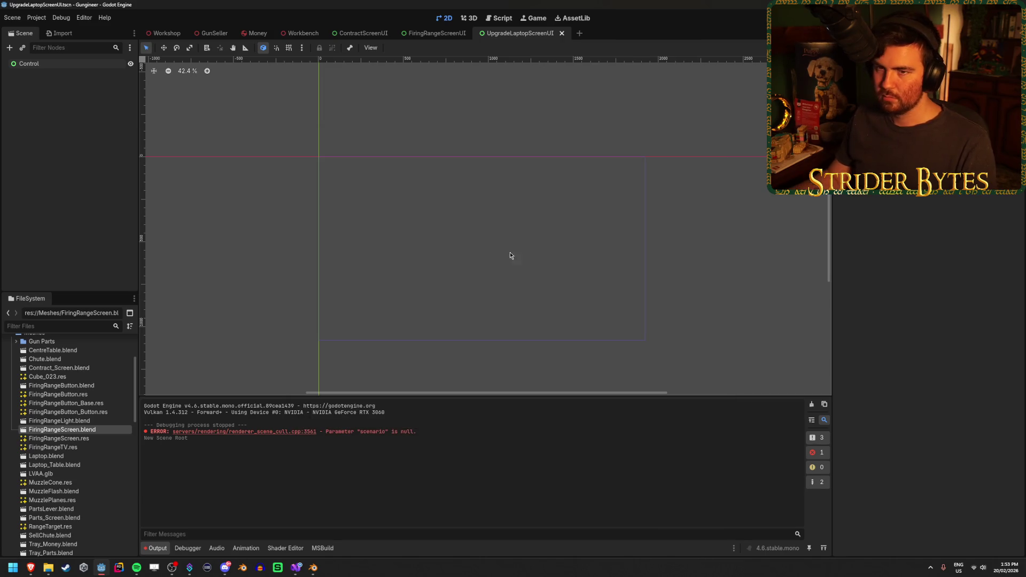
Rename the root Control node to LaptopScreen, re-save, and return to the Workshop scene.
double_click(73, 64)
type("La")
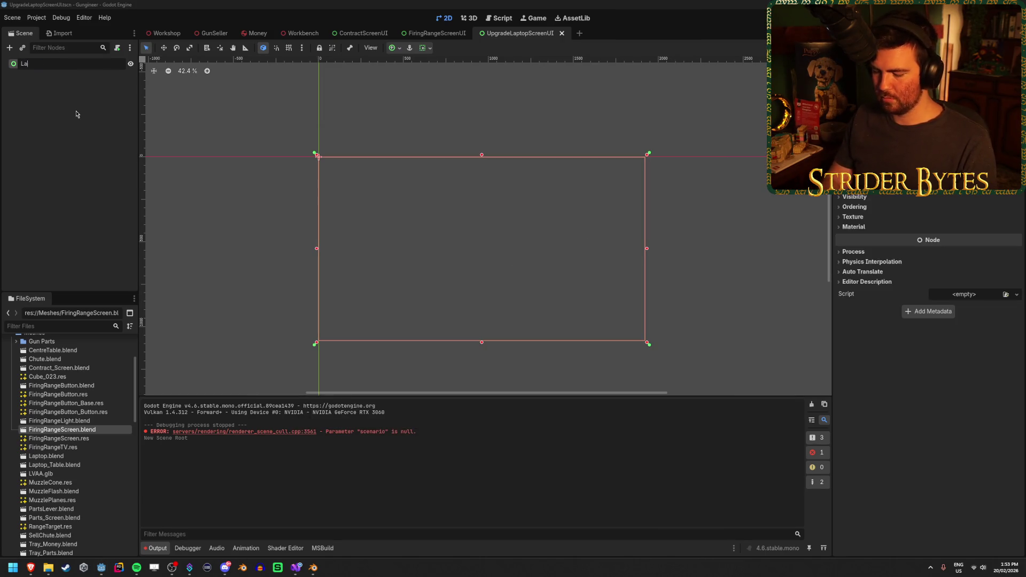
type("een")
key("Return")
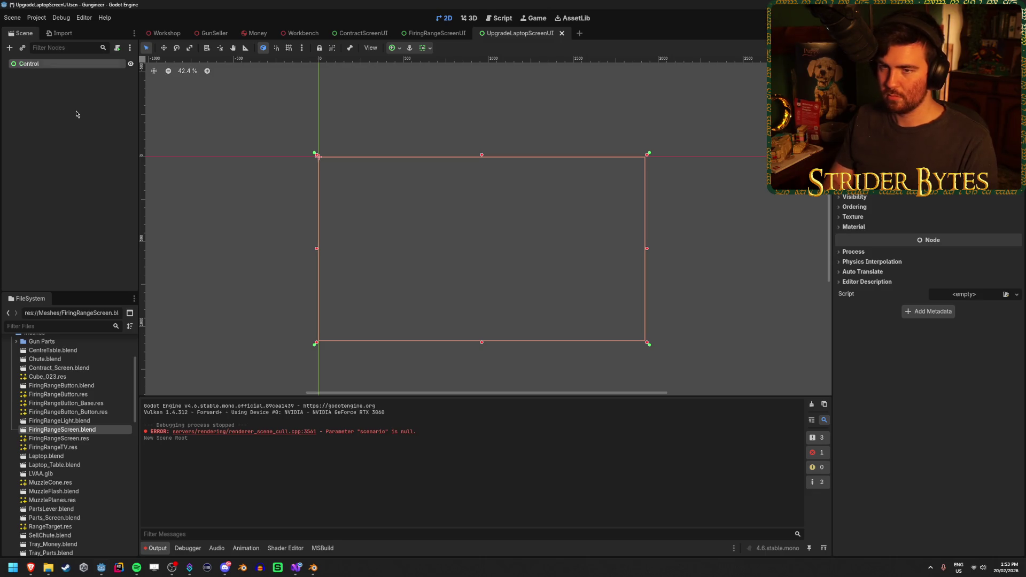
type("LaptopScreen")
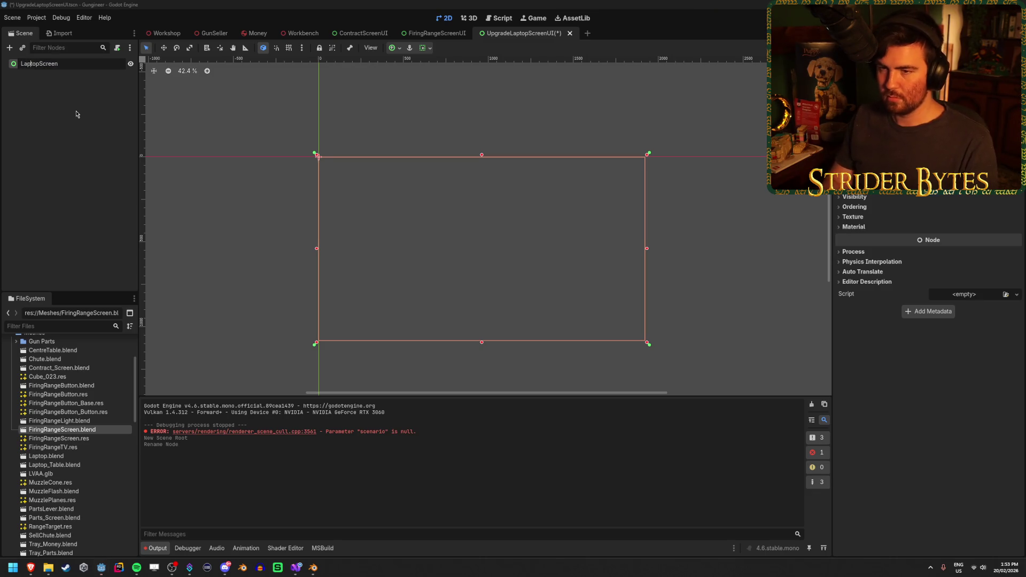
key("Return")
key("ctrl+s")
scroll(470, 270, "up", 2)
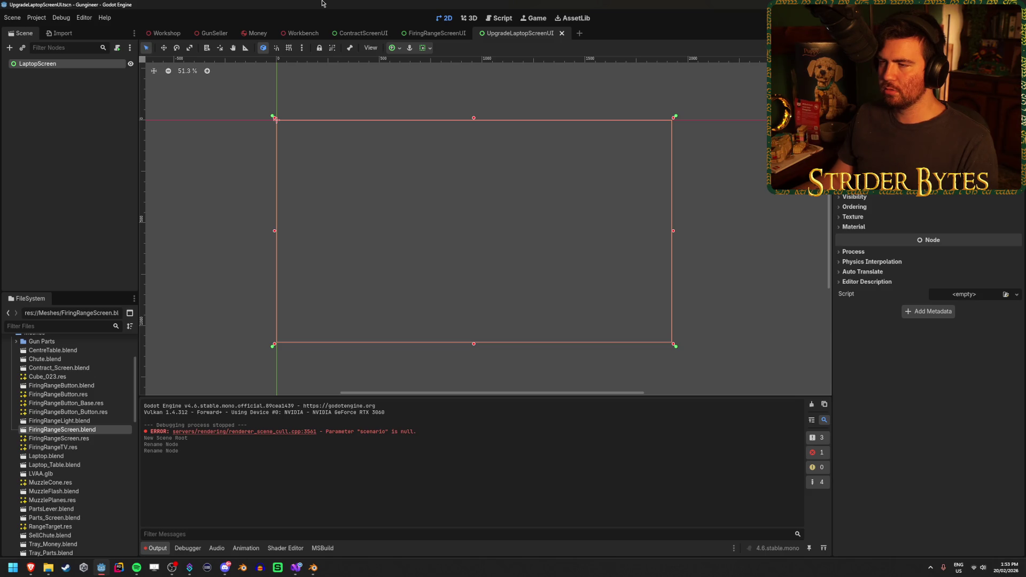
left_click(172, 31)
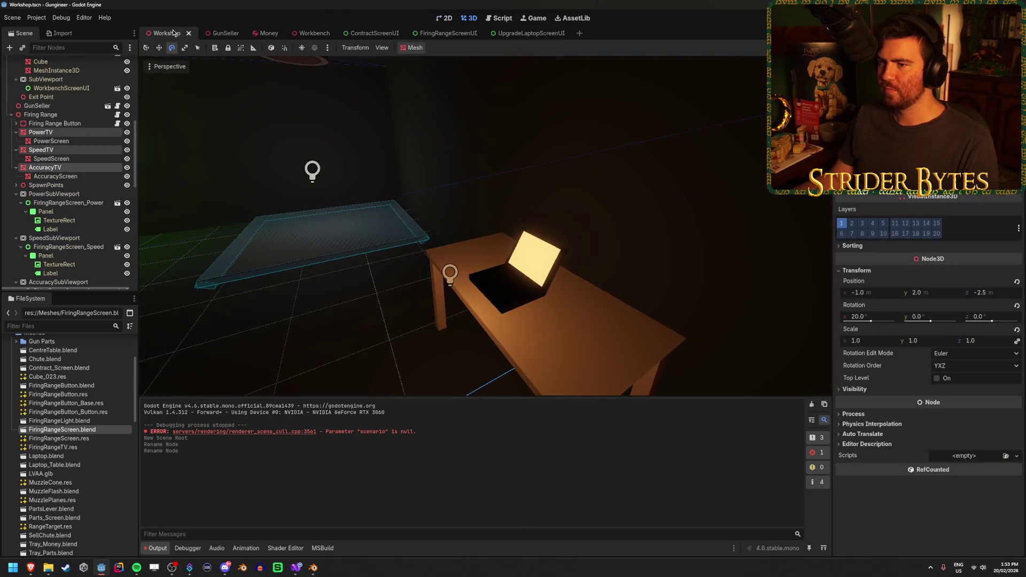
Fly to the laptop's glowing screen and try selecting its mesh in the viewport.
key("w")
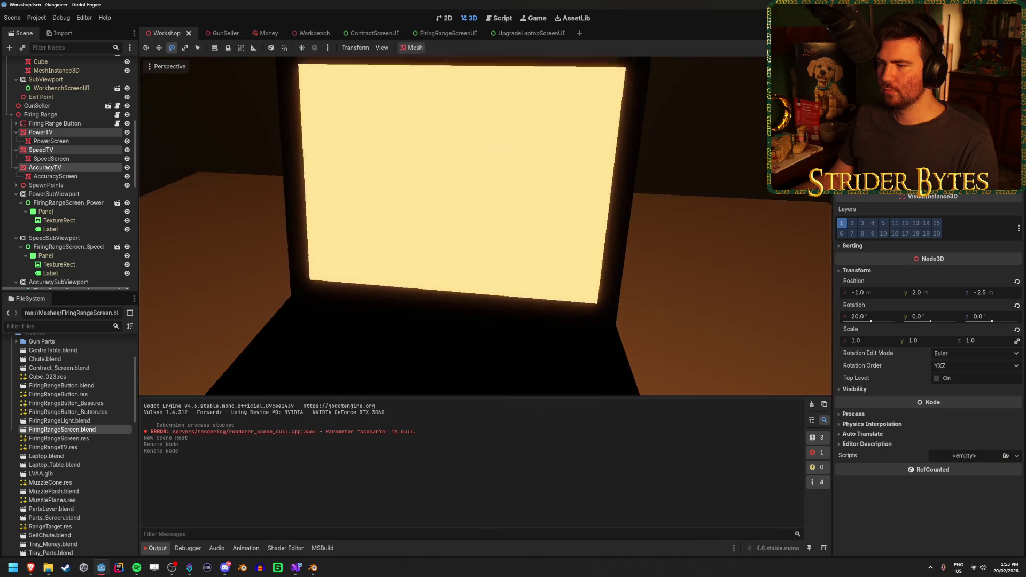
key("s")
left_click(492, 231)
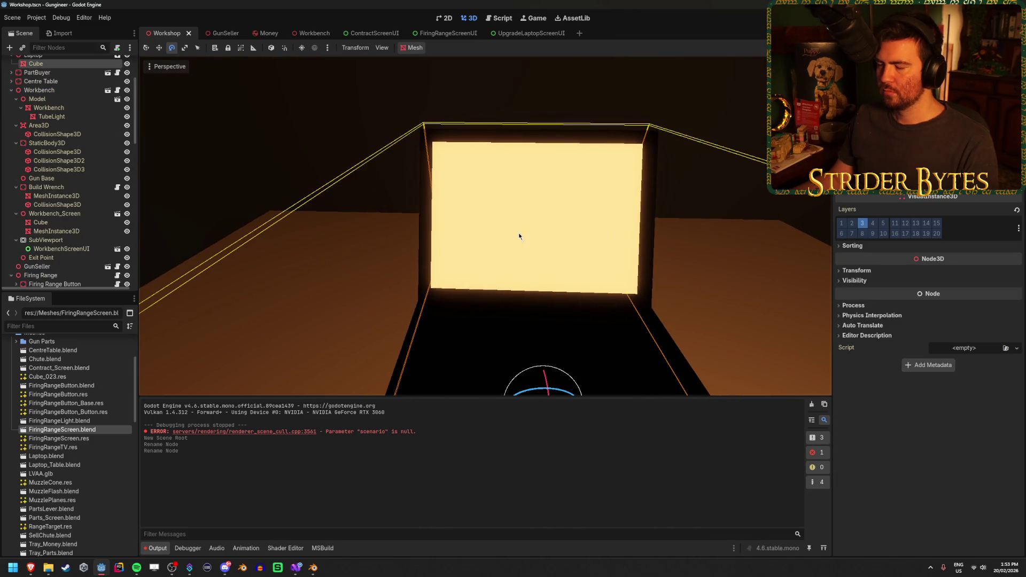
left_click(693, 188)
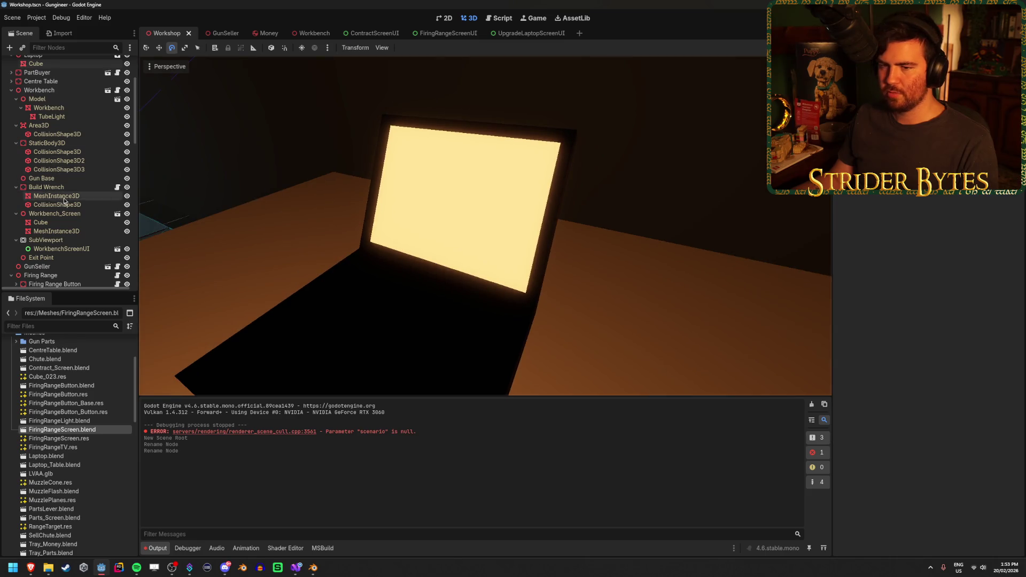
scroll(72, 188, "up", 3)
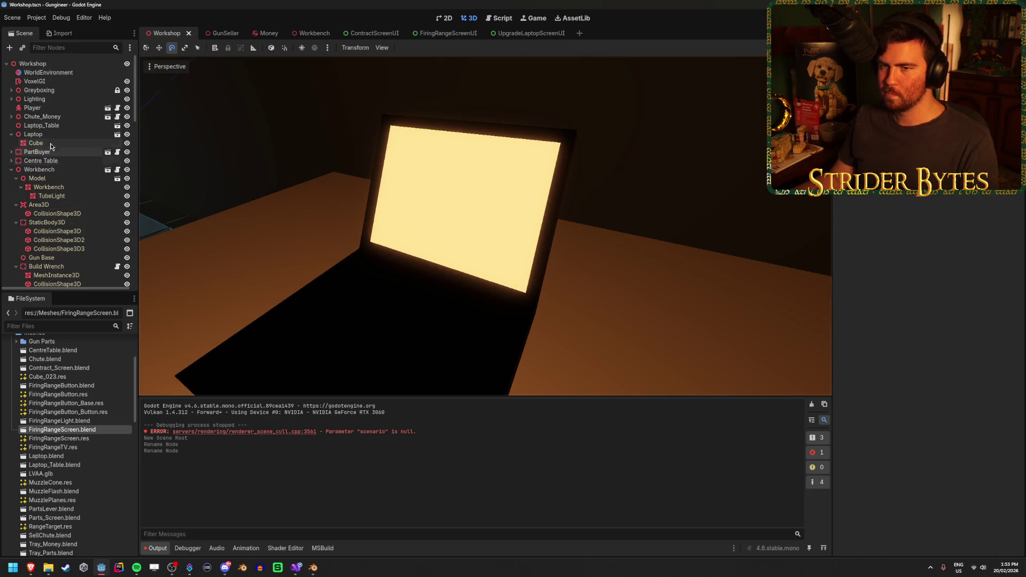
Select the Laptop > Cube mesh in the Scene dock and frame it in the 3D view.
left_click(48, 143)
left_click(49, 135)
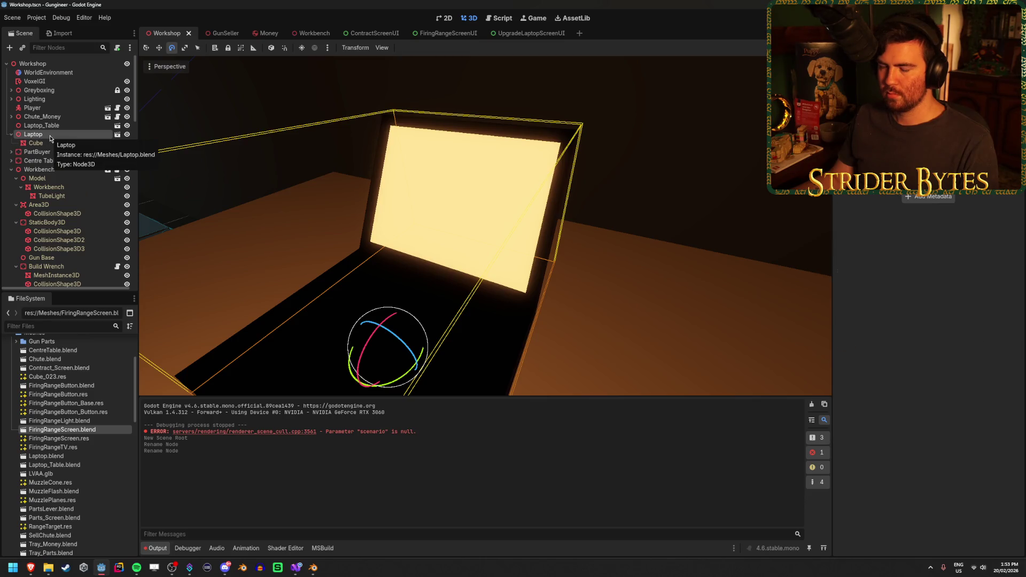
left_click(51, 143)
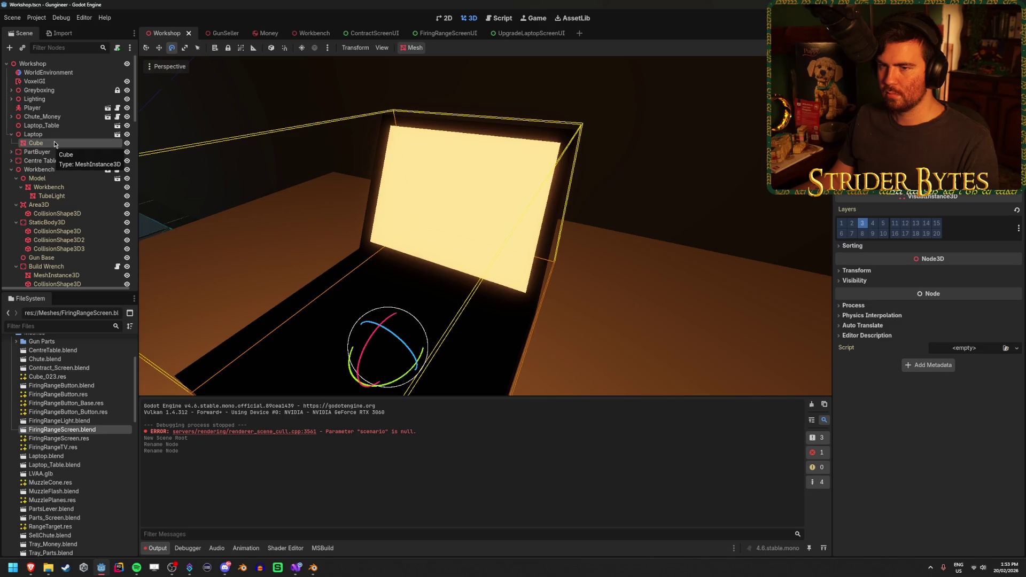
key("f")
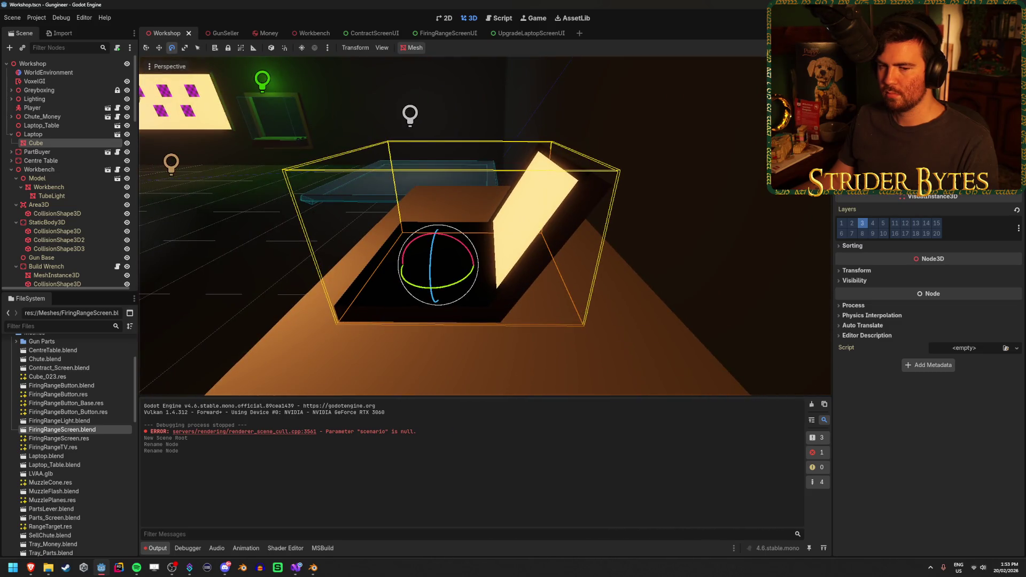
scroll(485, 227, "up", 5)
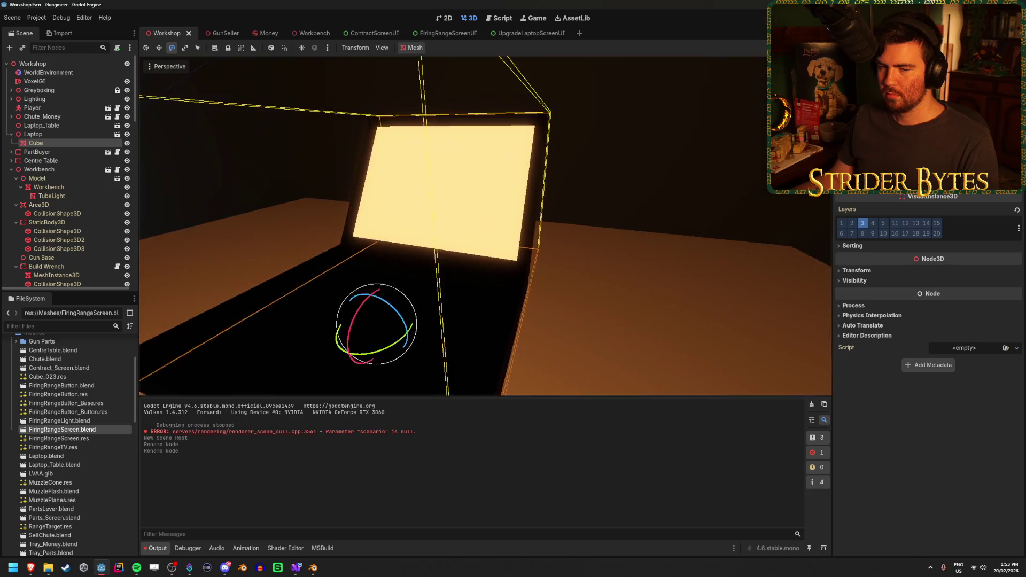
scroll(485, 227, "down", 5)
left_click(313, 567)
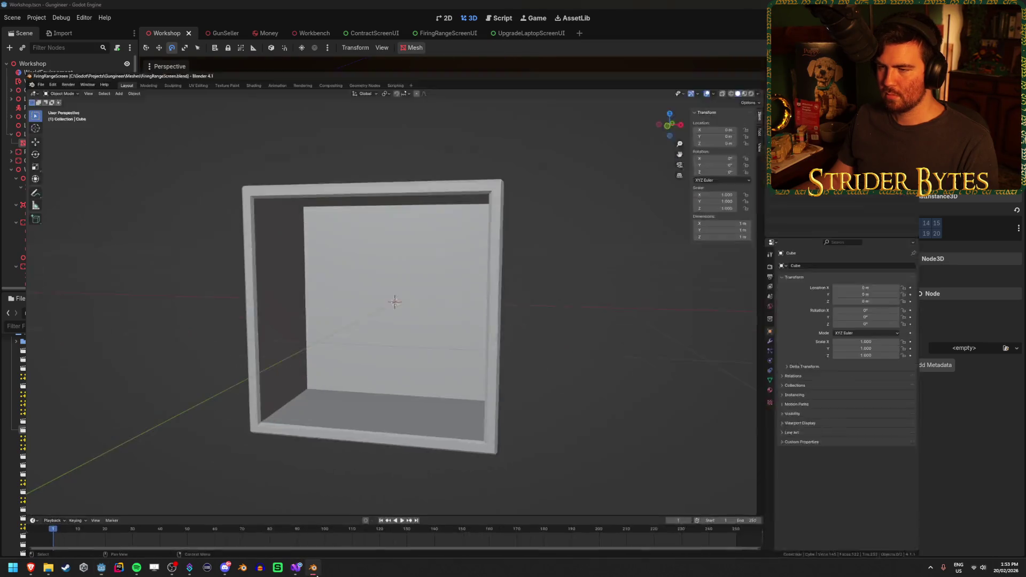
Open Laptop.blend from File > Open Recent in Blender.
left_click(18, 14)
mouse_move(35, 26)
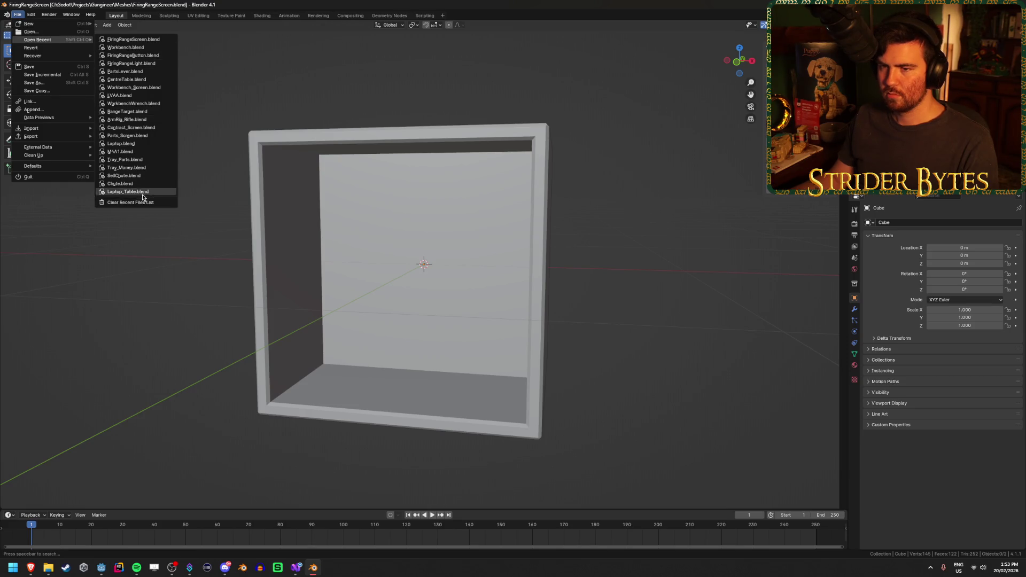
left_click(142, 143)
scroll(229, 188, "up", 4)
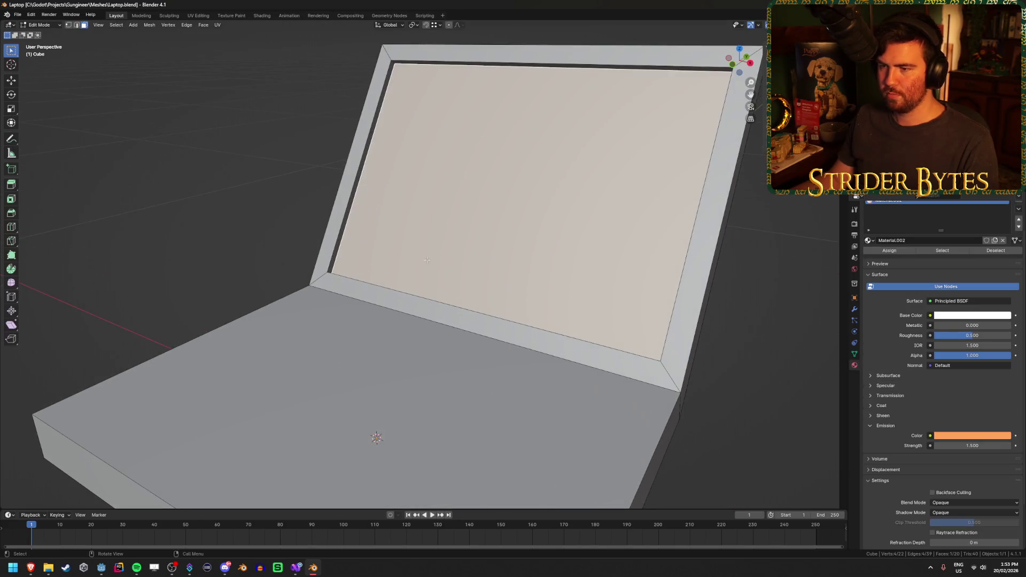
scroll(229, 187, "down", 2)
Select the laptop's screen face and orbit around it in Edit Mode.
left_click(395, 196)
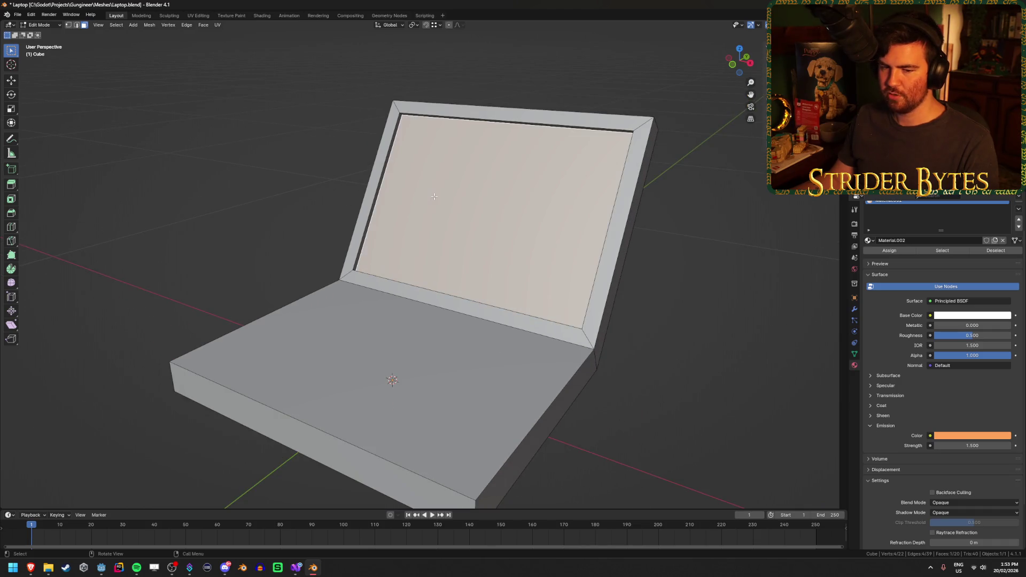
scroll(374, 225, "up", 3)
mouse_move(365, 236)
left_mouse_down()
mouse_move(406, 233)
mouse_move(514, 192)
mouse_move(419, 184)
left_mouse_up()
key("ctrl+z")
key("ctrl+z")
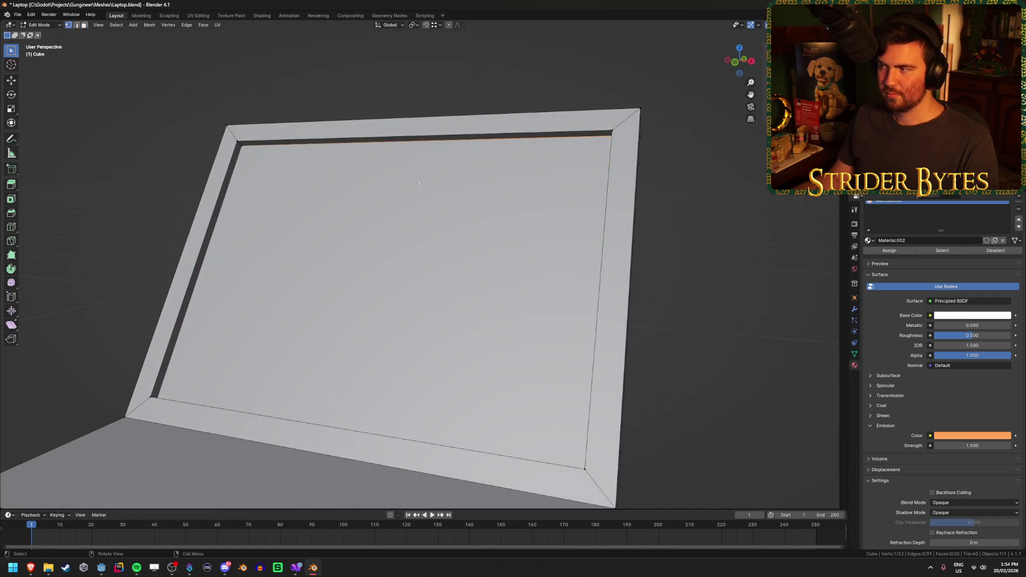
left_click_drag(244, 150, 508, 147)
Select the screen's inner border loop and calculate 0.225 × 2 for its width.
left_click(522, 138)
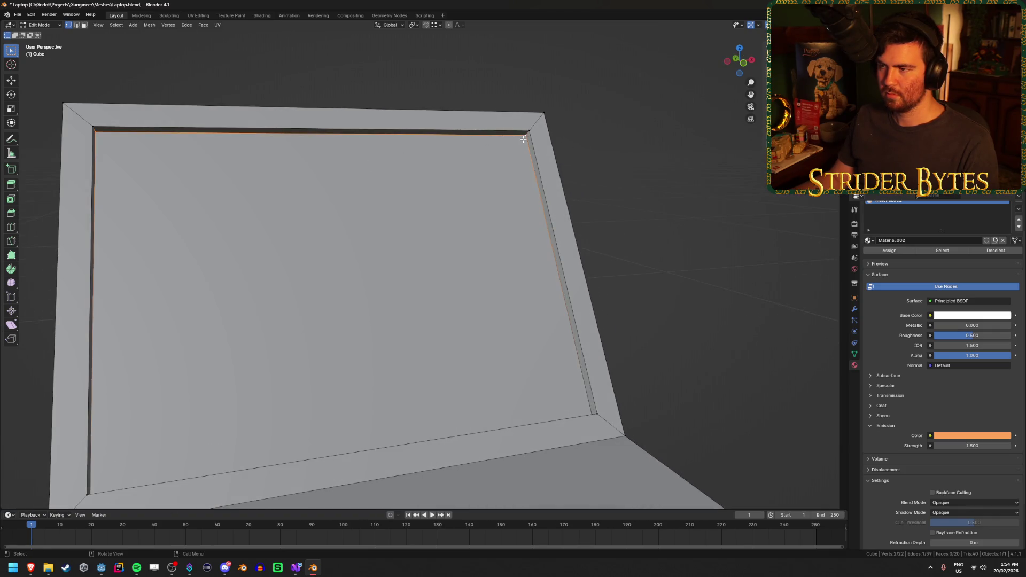
key("2")
left_click(255, 133, "shift")
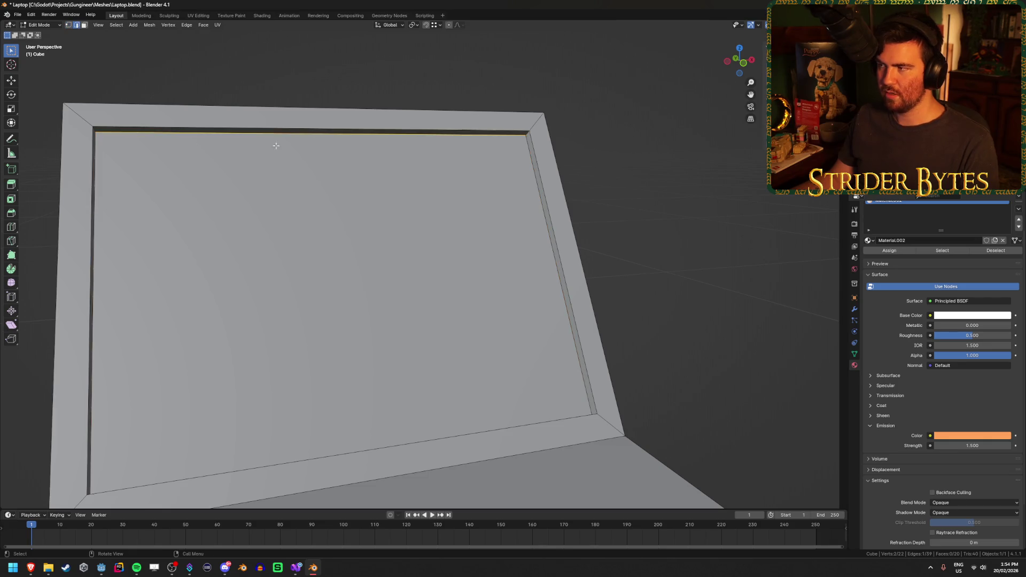
left_click(495, 133, "alt")
left_click(520, 136)
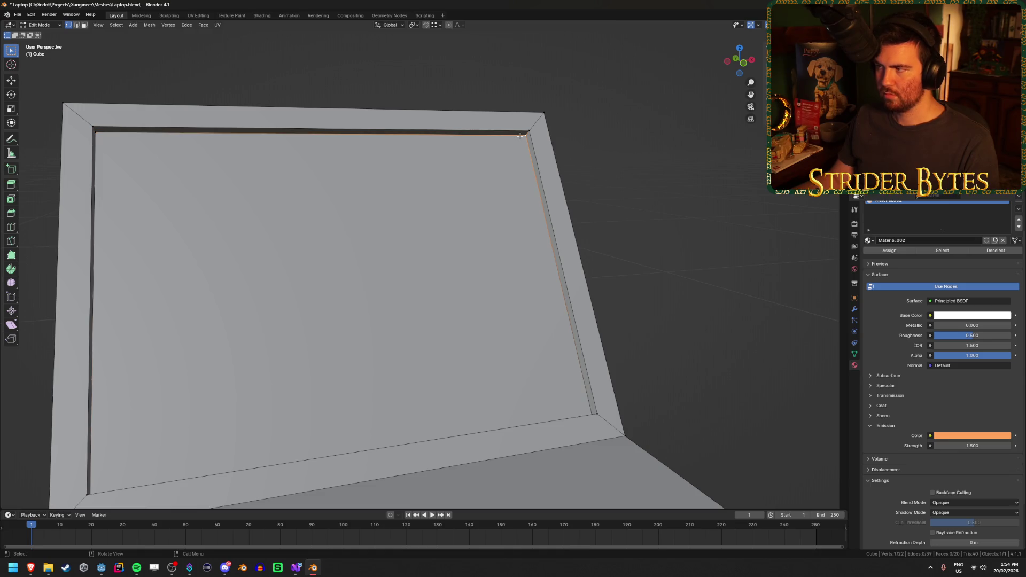
key("XF86Calculator")
type("0.22")
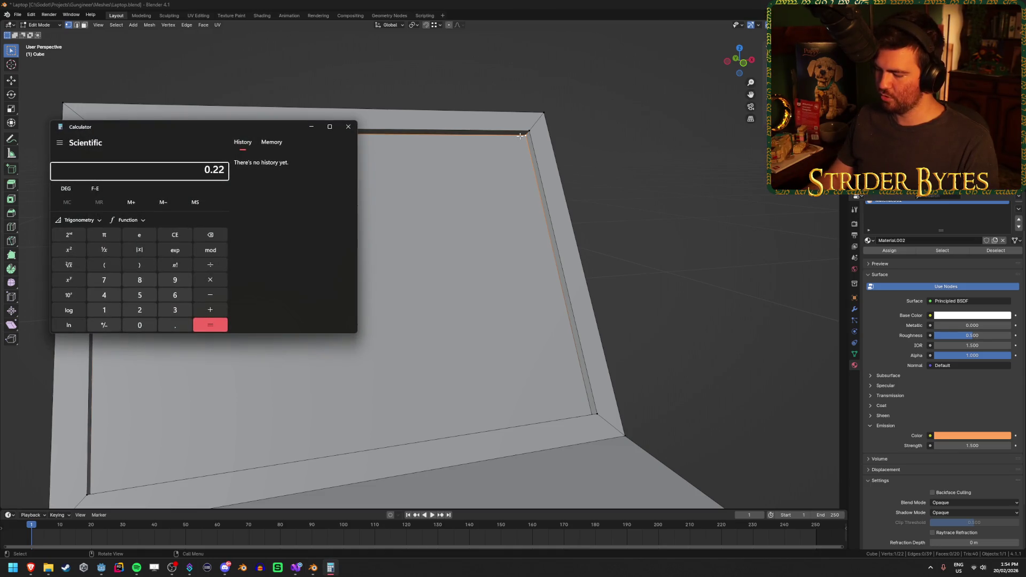
type("5 × 2")
key("Return")
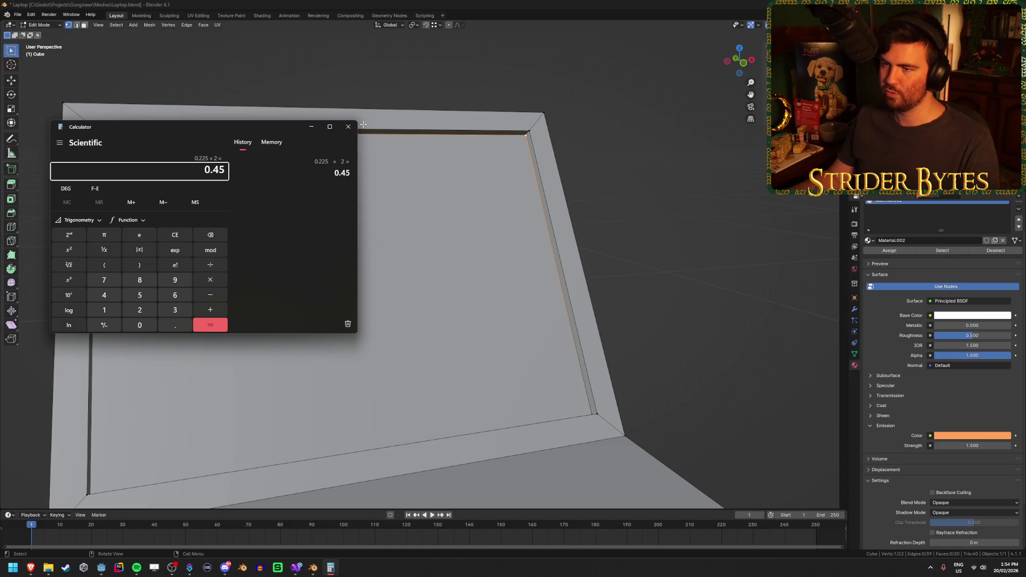
left_click(363, 124)
Select the border's top and bottom corner vertices to gauge the screen height.
mouse_move(683, 201)
left_mouse_down()
mouse_move(652, 259)
mouse_move(487, 324)
left_mouse_up()
left_click(492, 314, "shift")
left_click(554, 206)
mouse_move(554, 207)
left_mouse_down()
mouse_move(527, 183)
mouse_move(601, 175)
left_mouse_up()
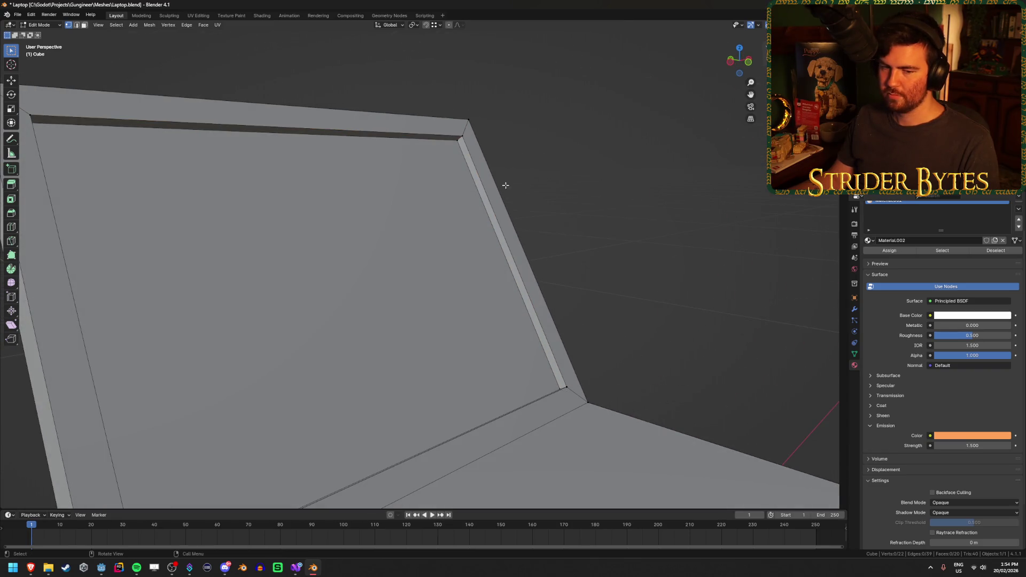
left_click(452, 145)
left_click(549, 391)
left_click(453, 143)
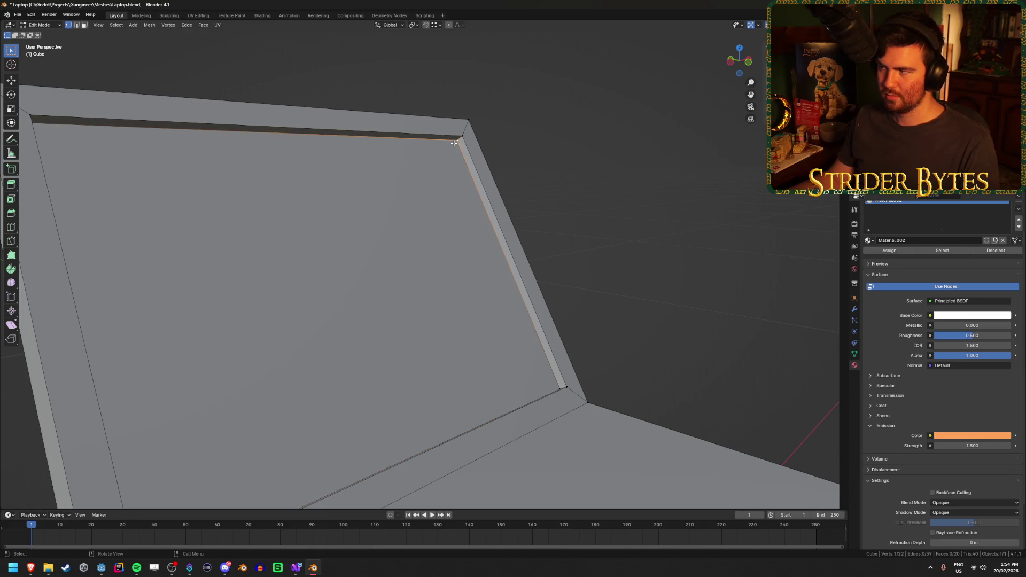
left_click(542, 383)
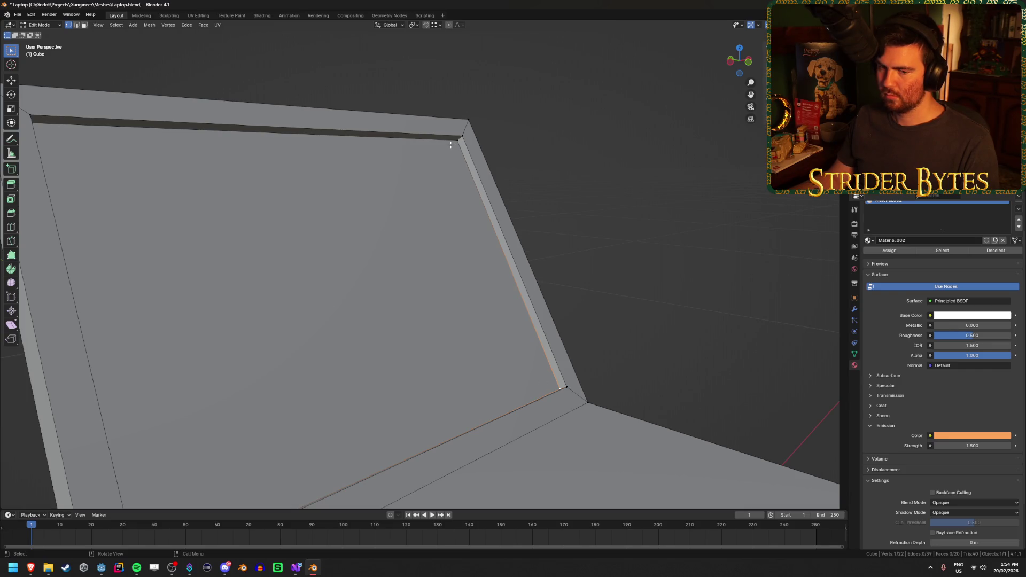
Switch to face selection and select the keyboard face of the laptop base.
scroll(451, 144, "down", 3)
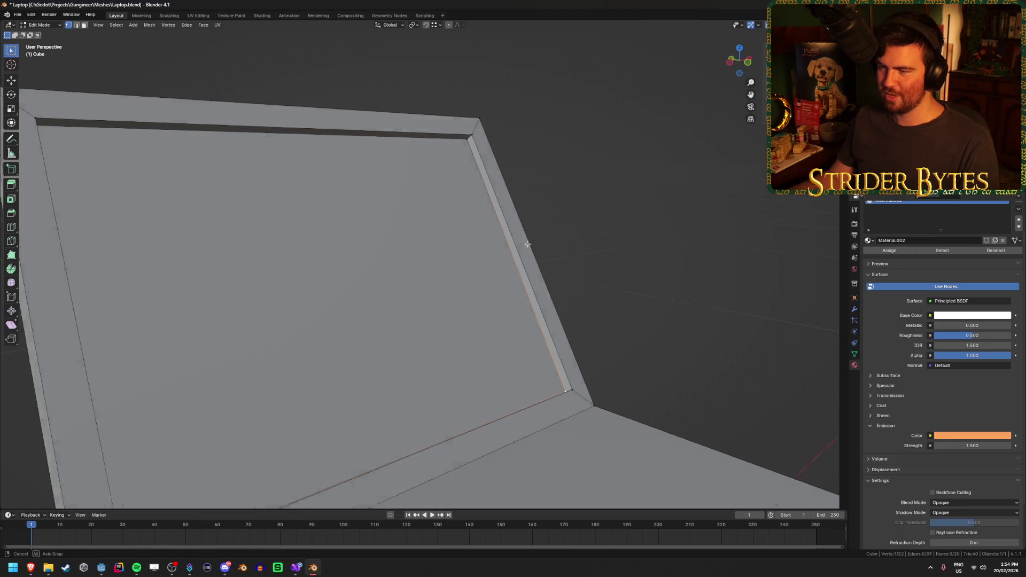
left_click_drag(450, 144, 455, 250)
mouse_move(463, 344)
left_mouse_down()
mouse_move(352, 393)
mouse_move(313, 313)
mouse_move(247, 323)
mouse_move(368, 253)
left_mouse_up()
key("3")
left_click(352, 393)
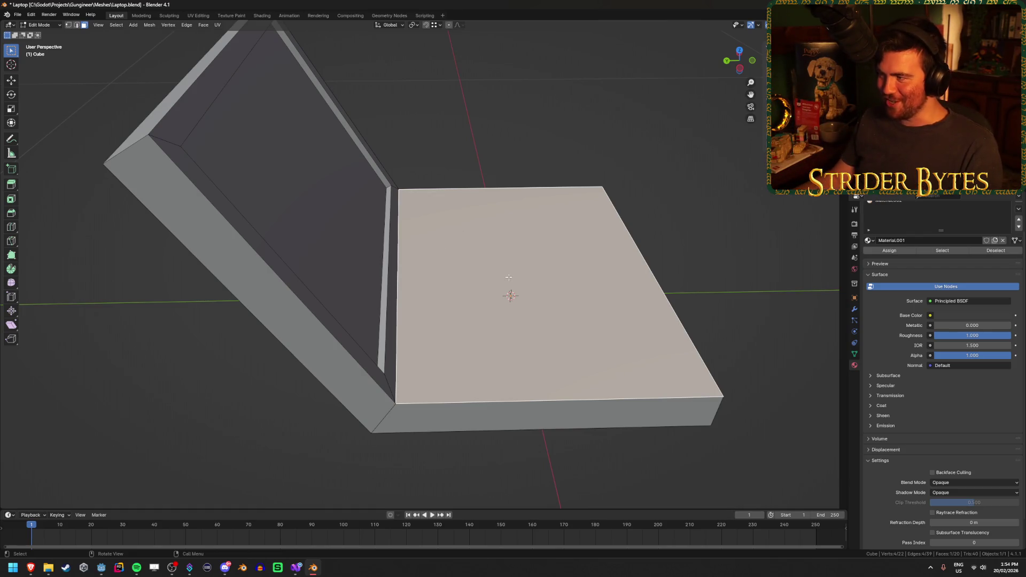
In vertex mode, select the laptop base's hinge and right corner vertices.
key("1")
left_click(394, 401)
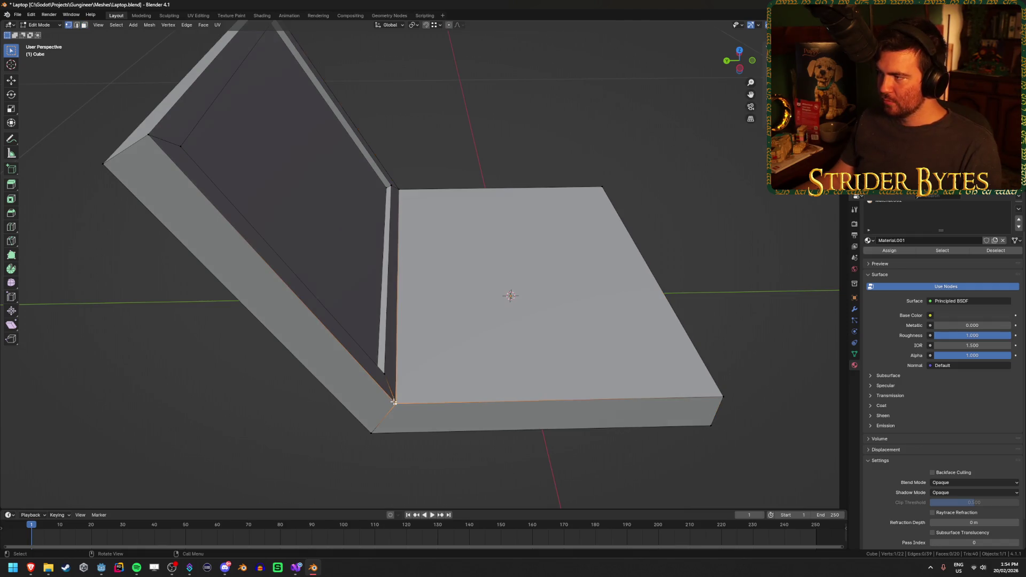
left_click(723, 393)
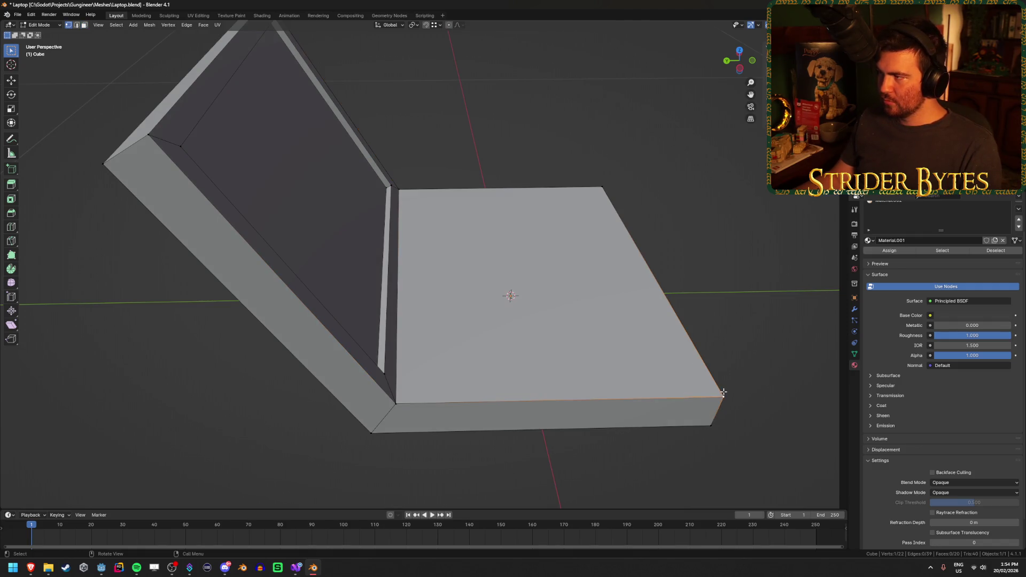
left_click(391, 401)
left_click(723, 393)
mouse_move(415, 405)
left_mouse_down()
mouse_move(288, 326)
mouse_move(447, 336)
left_mouse_up()
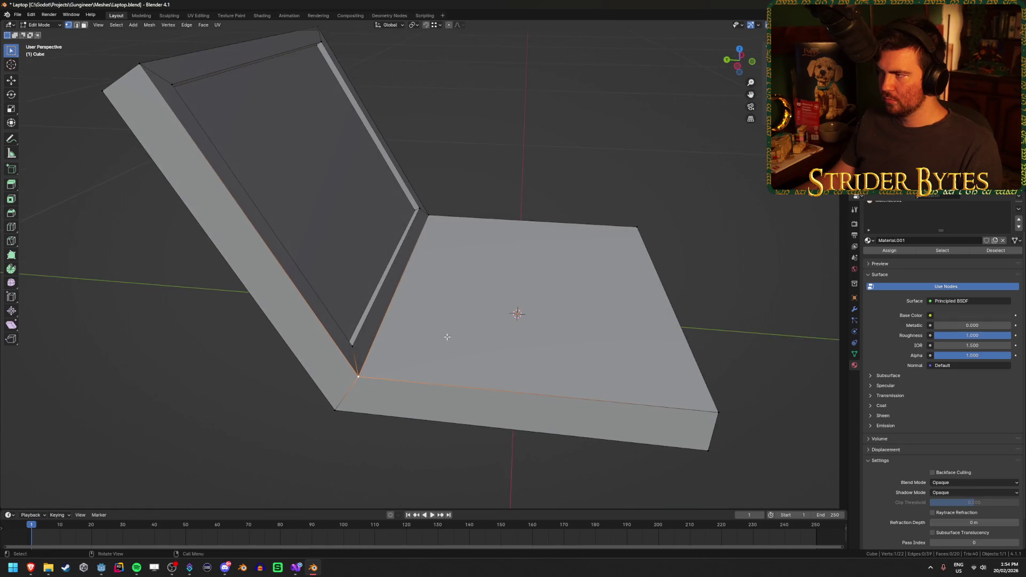
left_click(717, 416)
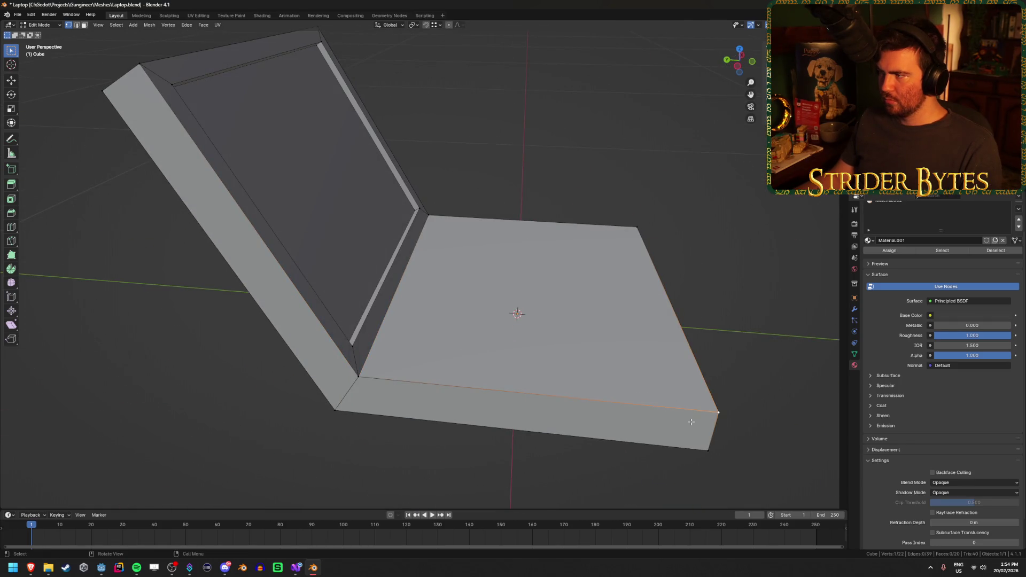
left_click(335, 411)
Orbit around the laptop and select the base's bottom-right, left and hinge corner vertices.
left_click(718, 453)
left_click(334, 411)
left_click(708, 449)
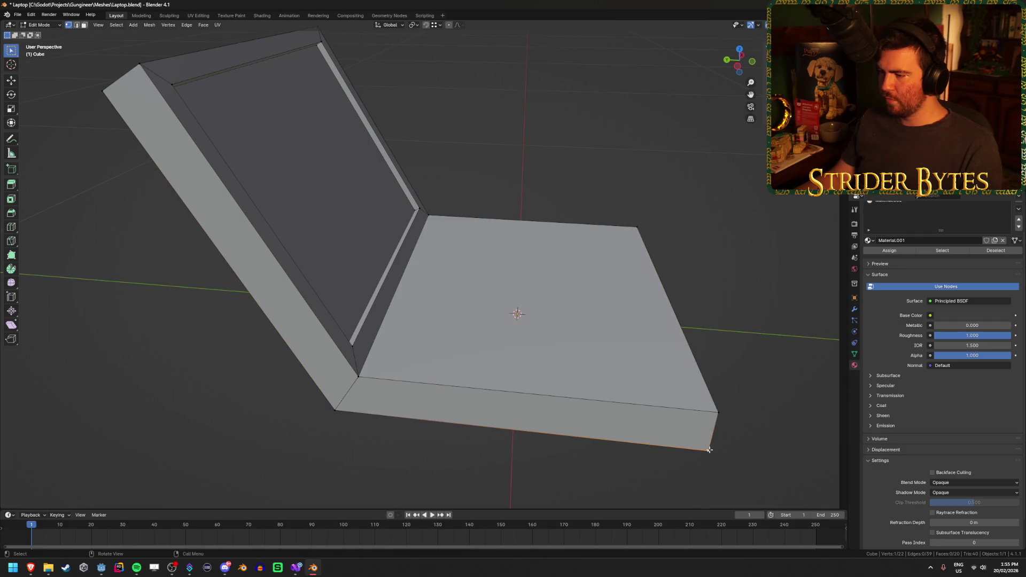
left_click(335, 410)
left_click(359, 377)
left_click(719, 413)
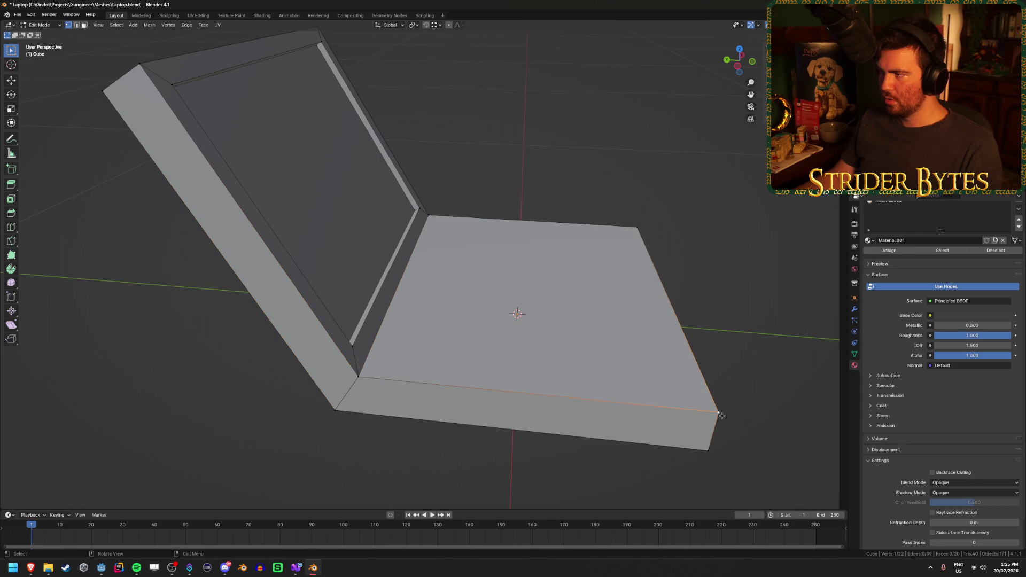
left_click_drag(372, 383, 388, 332)
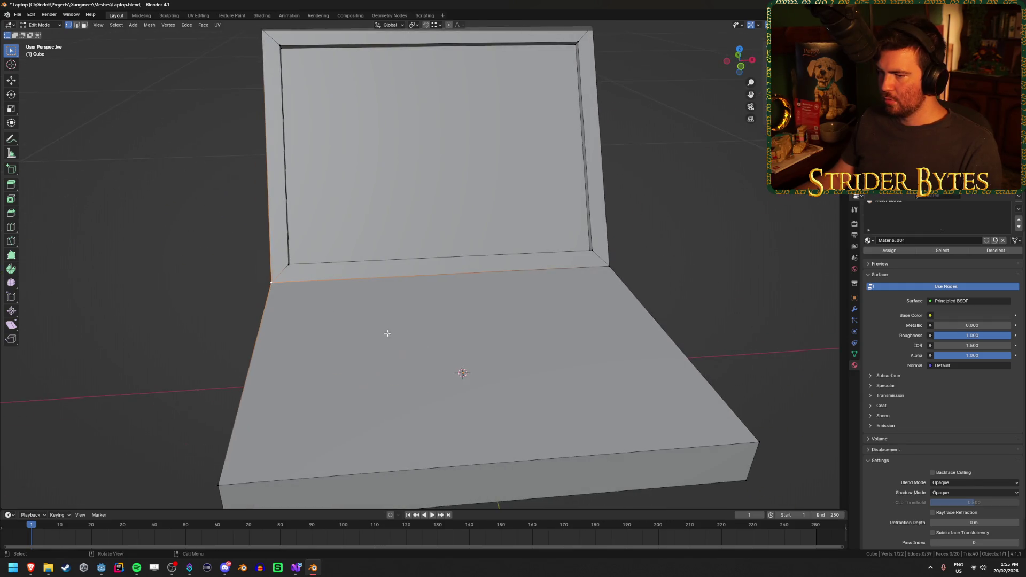
mouse_move(285, 298)
left_mouse_down()
mouse_move(722, 315)
mouse_move(615, 321)
mouse_move(597, 297)
left_mouse_up()
left_click(586, 250)
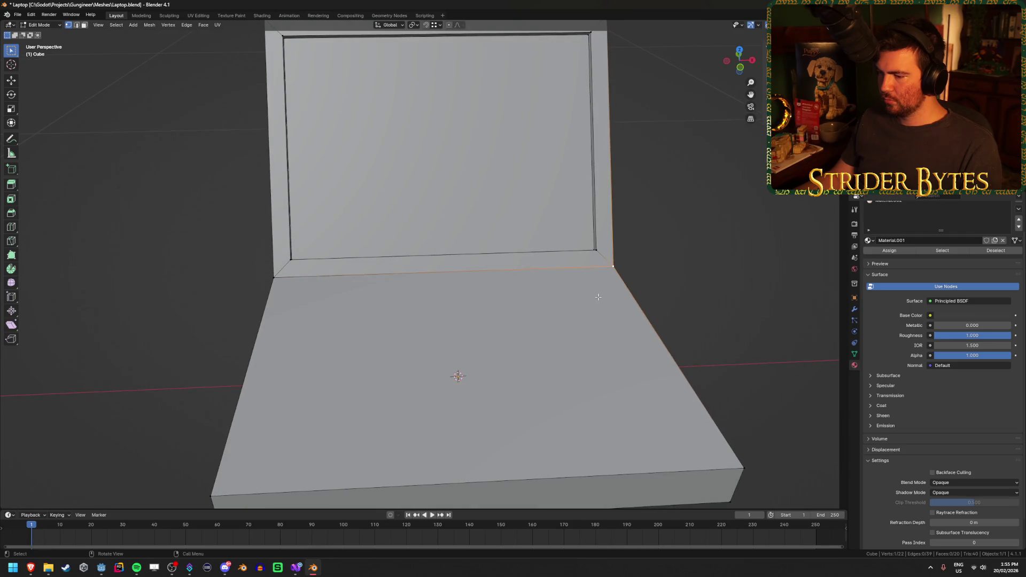
Reopen and close the calculator, then quit Blender, dismissing the save-changes prompt.
key("XF86Calculator")
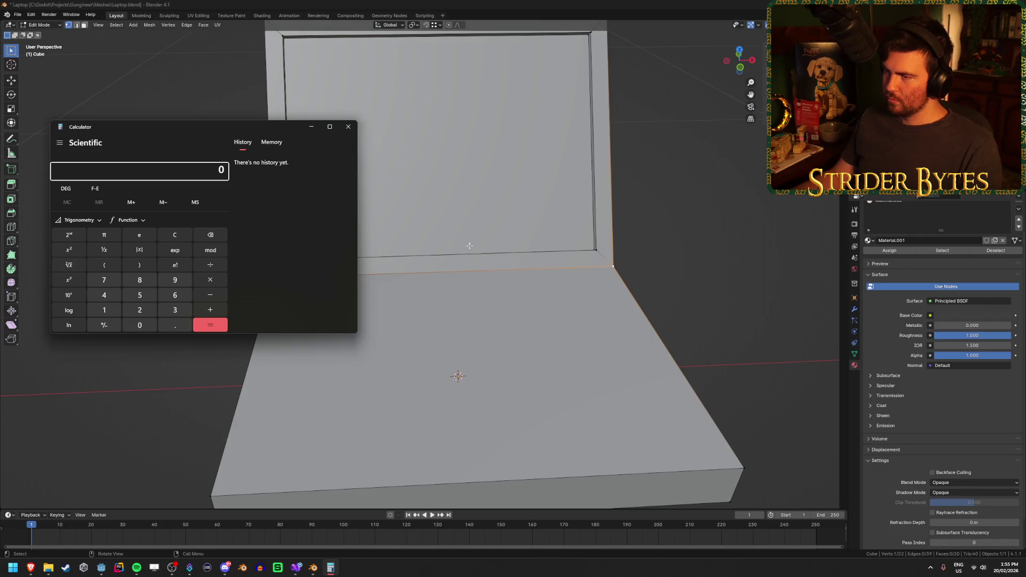
left_click(348, 126)
left_click_drag(392, 291, 339, 299)
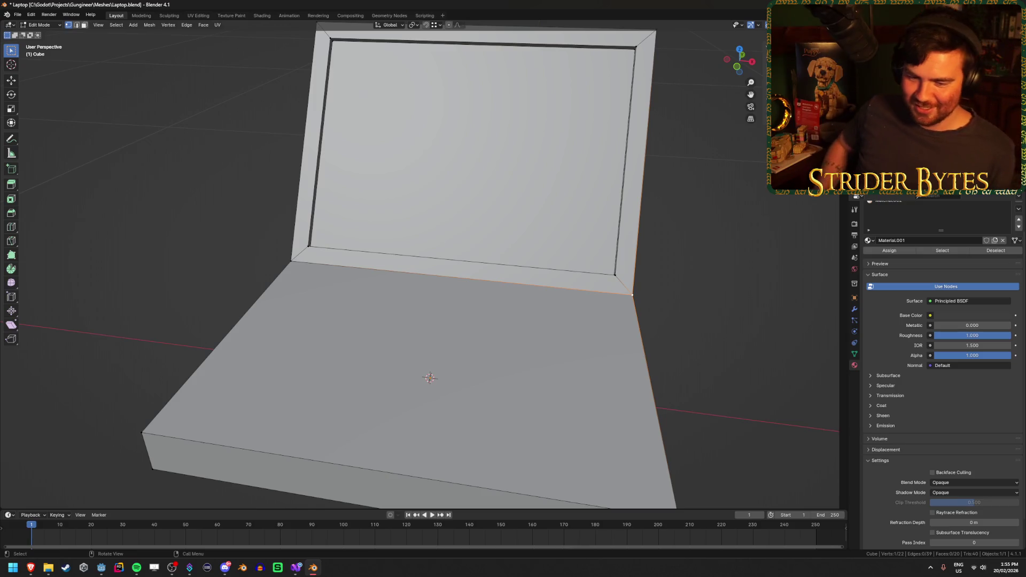
key("ctrl+q")
key("Escape")
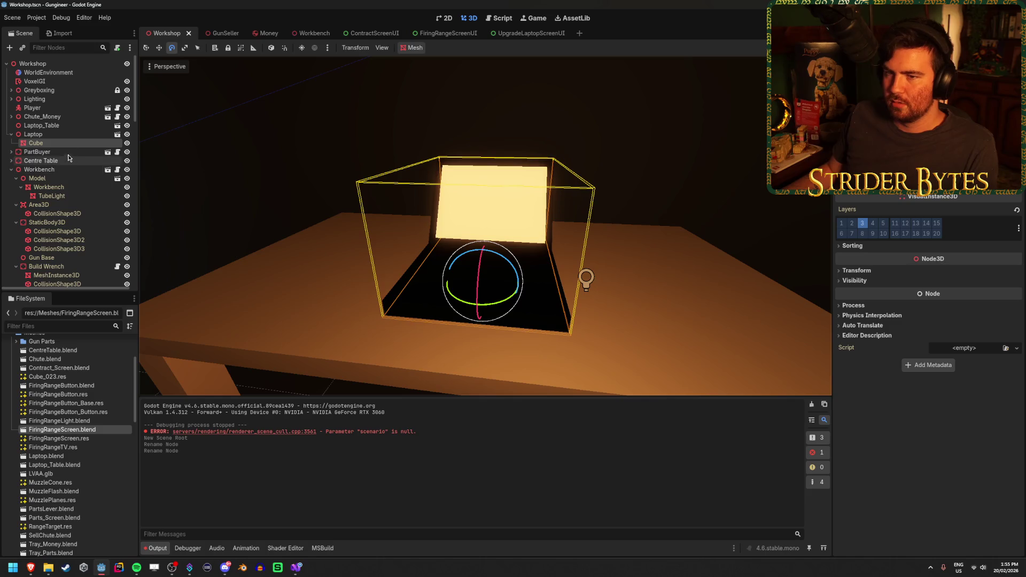
Add a MeshInstance3D child to the Laptop node and give it a new QuadMesh.
right_click(78, 134)
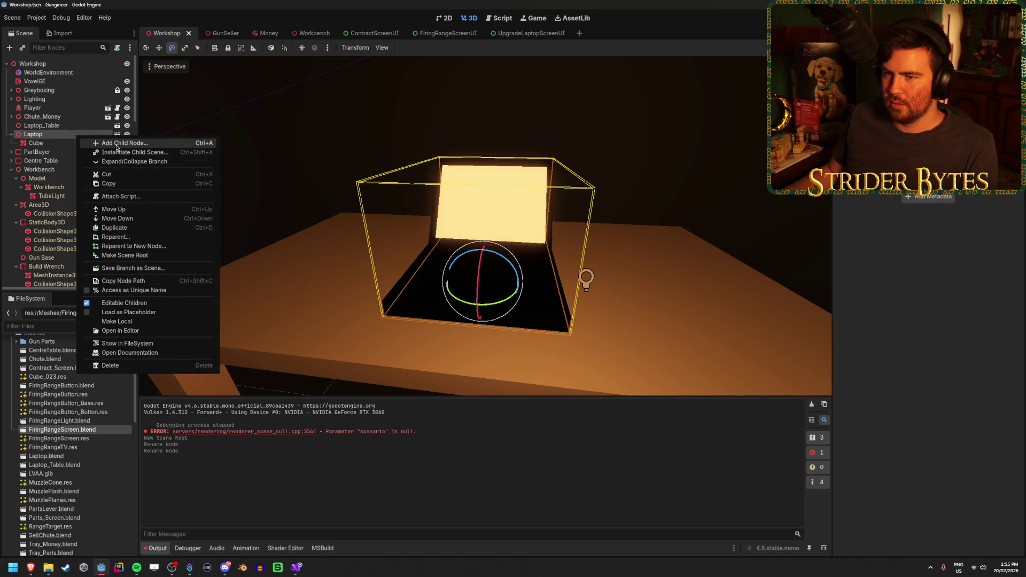
left_click(119, 143)
type("mesh")
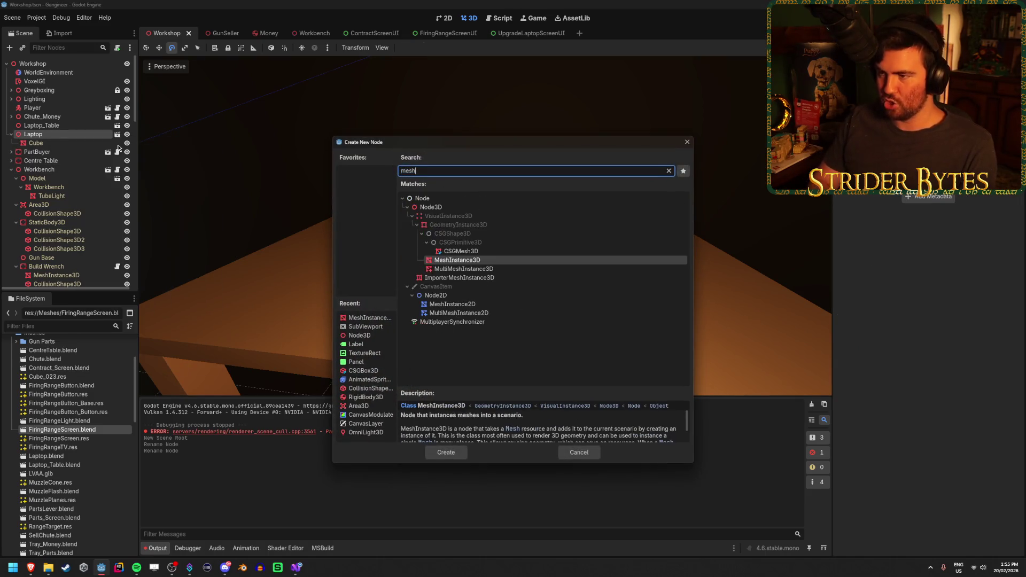
key("Return")
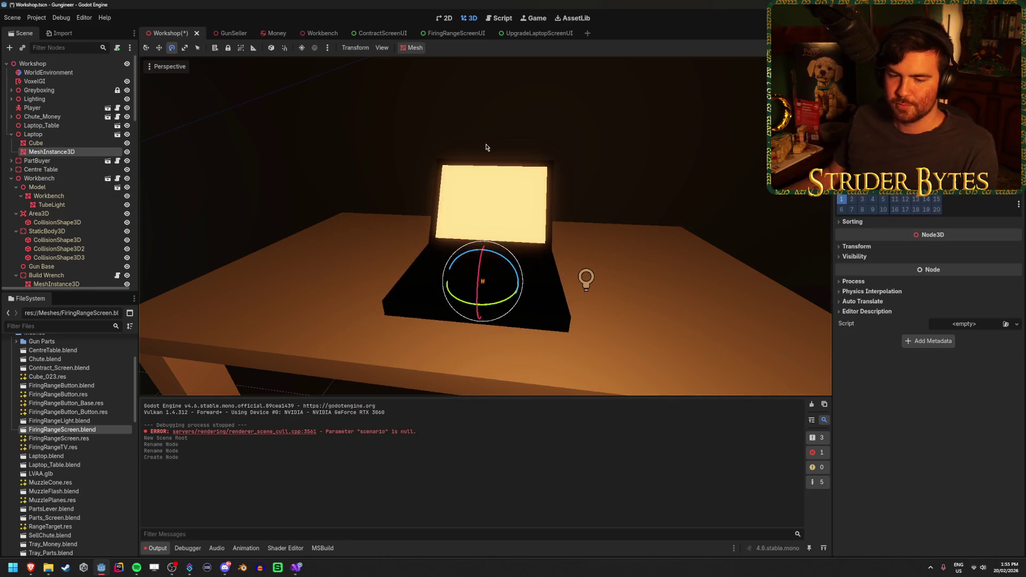
left_click_drag(492, 171, 615, 181)
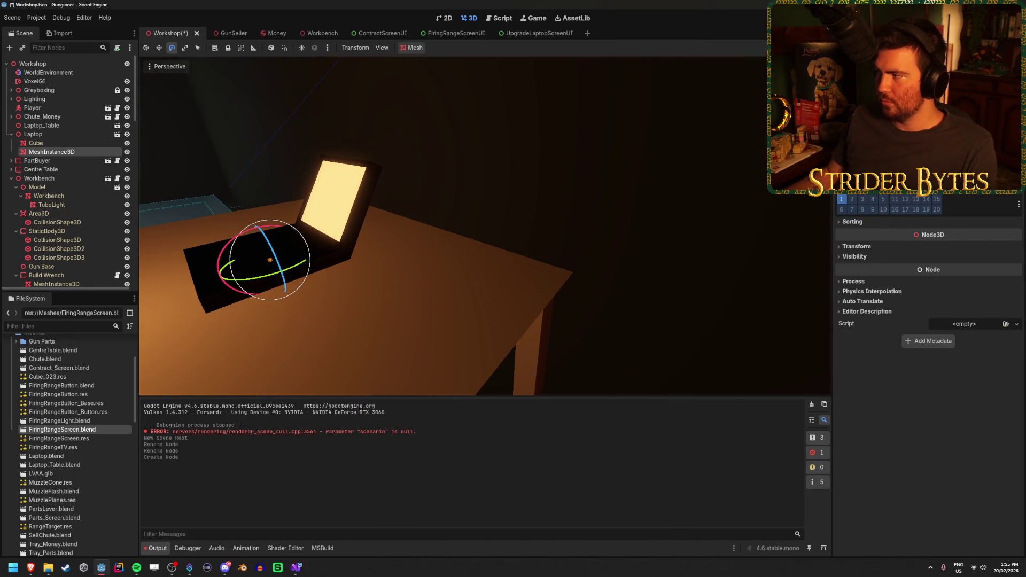
left_click(983, 75)
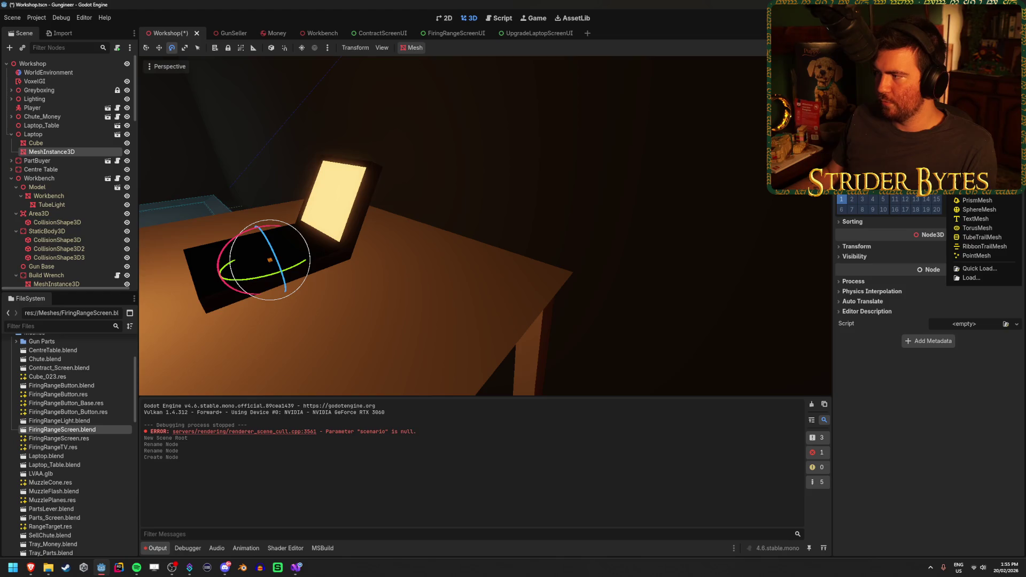
left_click(983, 192)
Frame the new quad, tilt it back, and move it up toward the laptop.
key("f")
left_click_drag(534, 209, 446, 205)
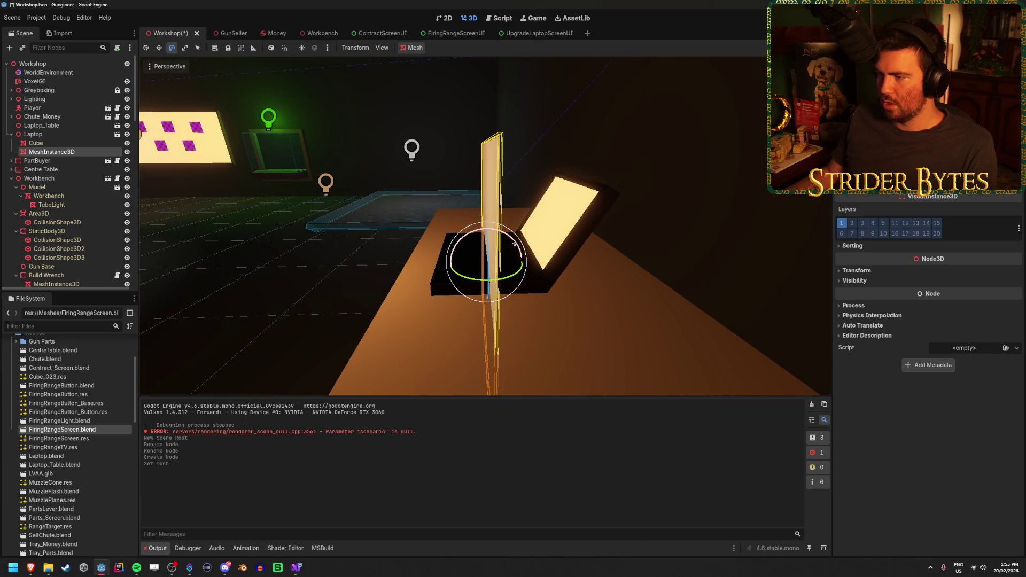
left_click_drag(511, 241, 566, 260)
key("w")
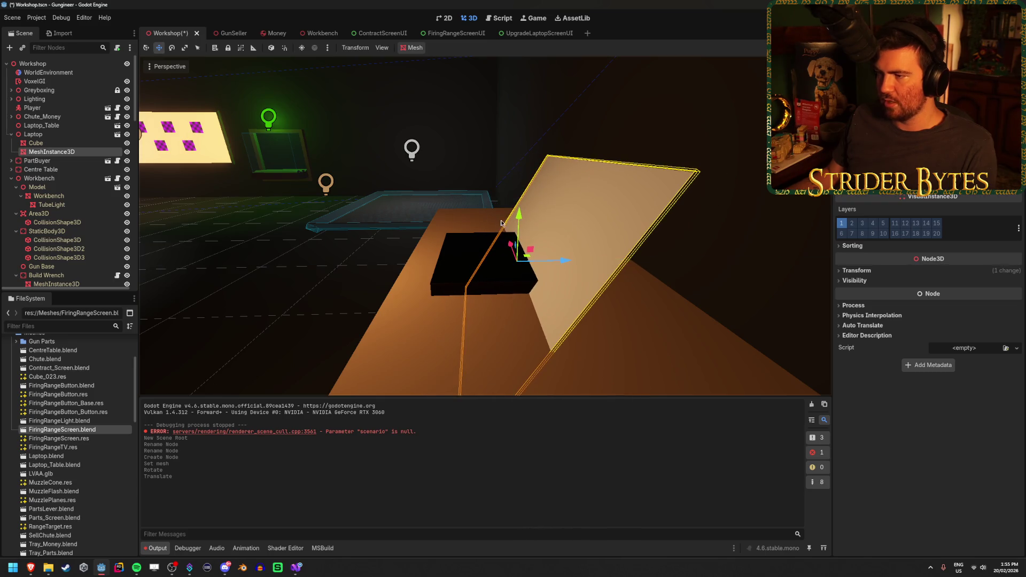
left_click_drag(520, 219, 538, 165)
mouse_move(567, 211)
left_mouse_down()
mouse_move(584, 212)
mouse_move(524, 235)
left_mouse_up()
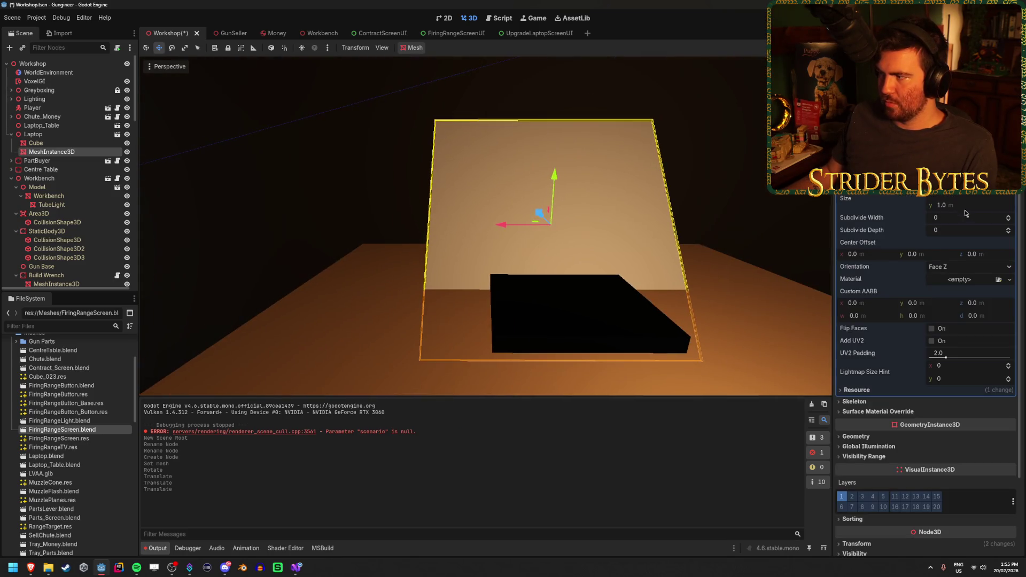
Set the quad's height to 0.3 and shift it along its local Z axis.
key("Return")
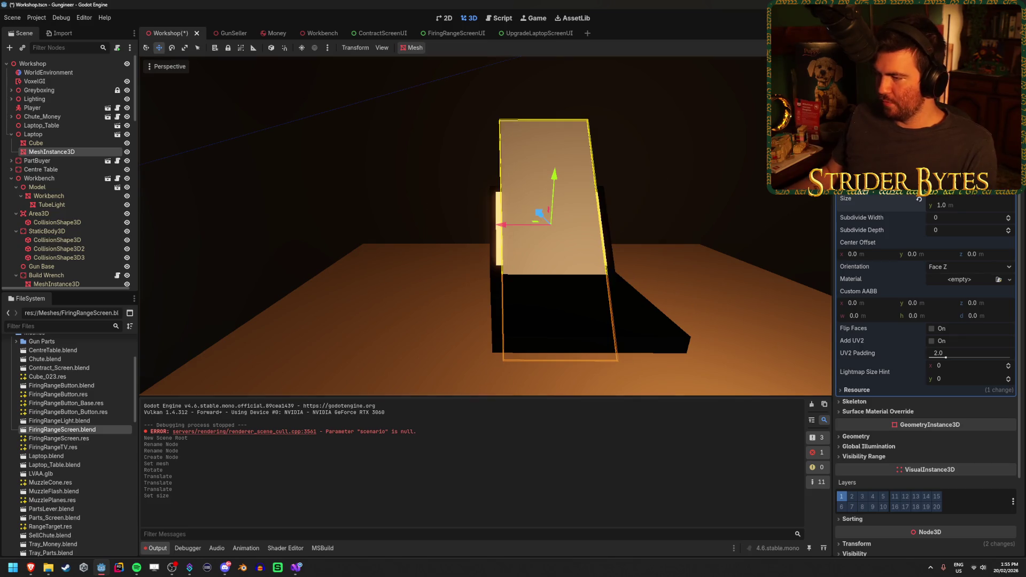
type("0.3")
key("Return")
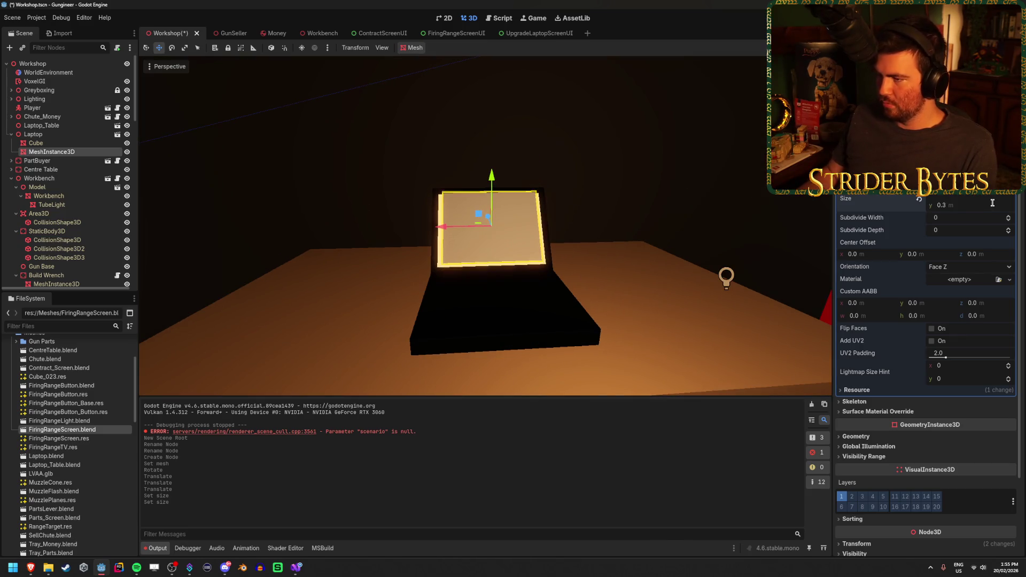
left_click_drag(485, 230, 438, 230)
key("t")
key("g")
key("z")
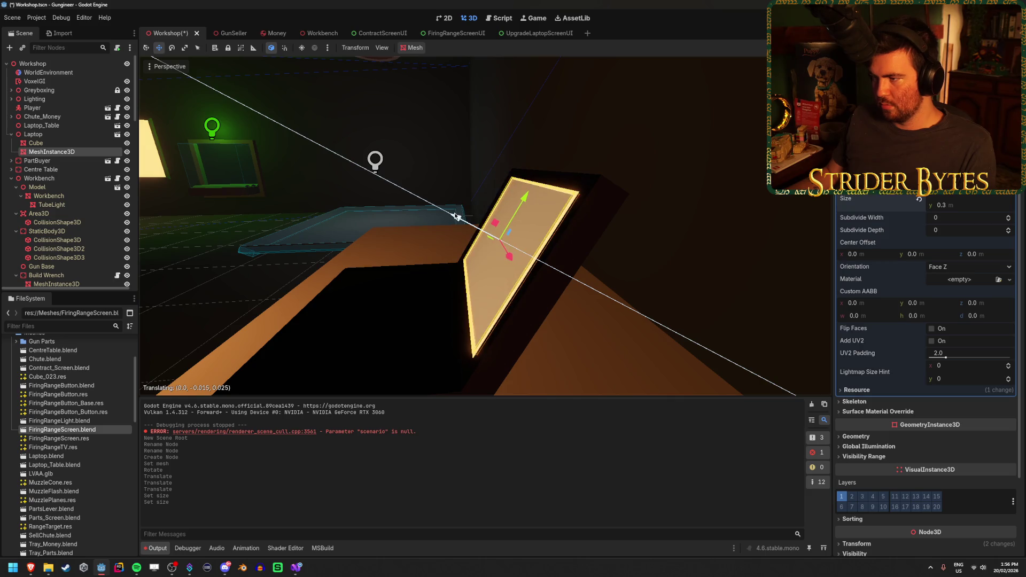
left_click(457, 217)
Nudge the quad and widen it to fill the laptop screen.
scroll(424, 224, "down", 3)
scroll(424, 226, "up", 8)
scroll(424, 226, "down", 3)
mouse_move(424, 227)
left_mouse_down()
mouse_move(463, 262)
mouse_move(489, 258)
left_mouse_up()
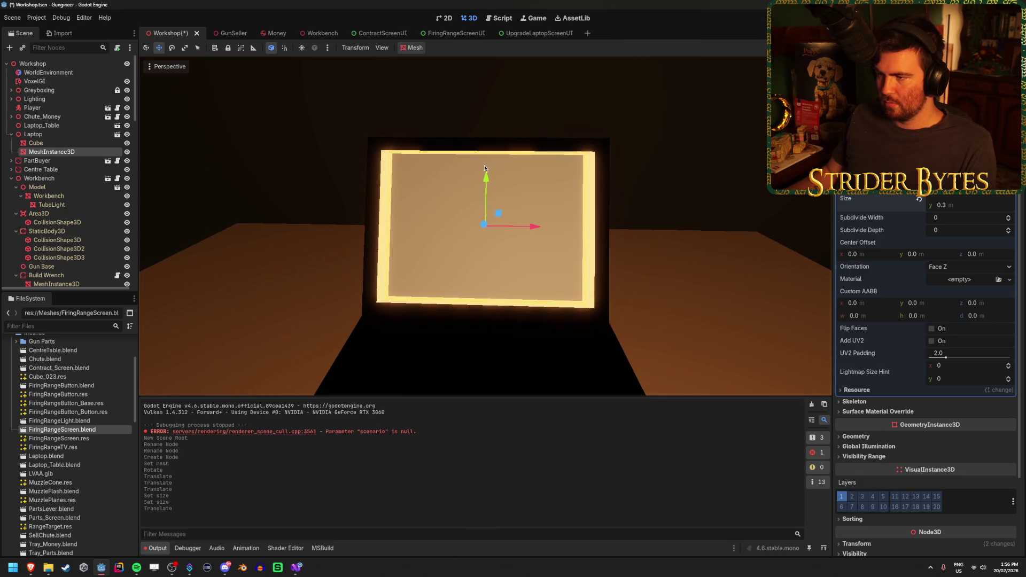
mouse_move(485, 187)
left_mouse_down()
mouse_move(595, 174)
mouse_move(561, 182)
mouse_move(676, 205)
mouse_move(648, 191)
left_mouse_up()
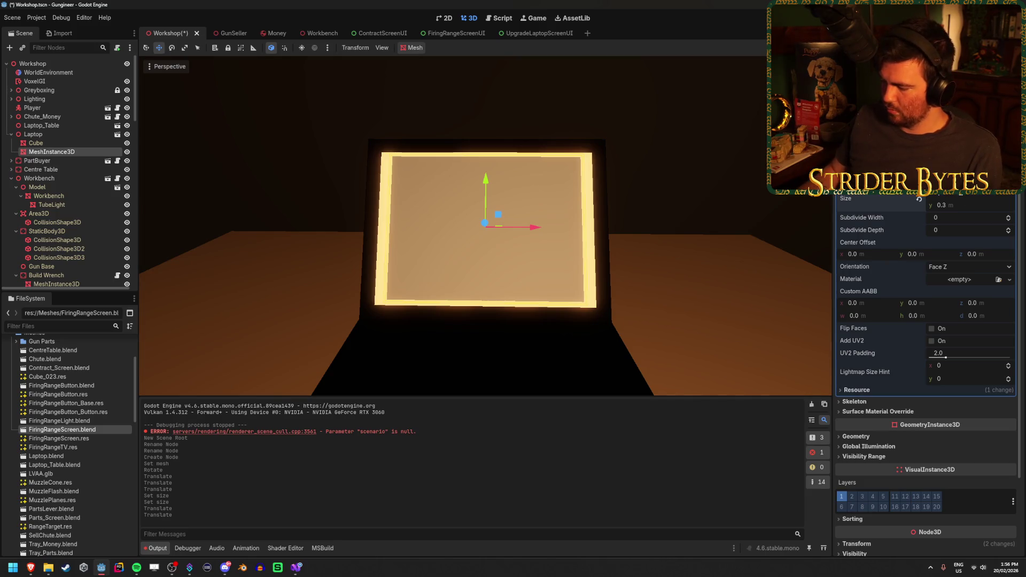
key("Return")
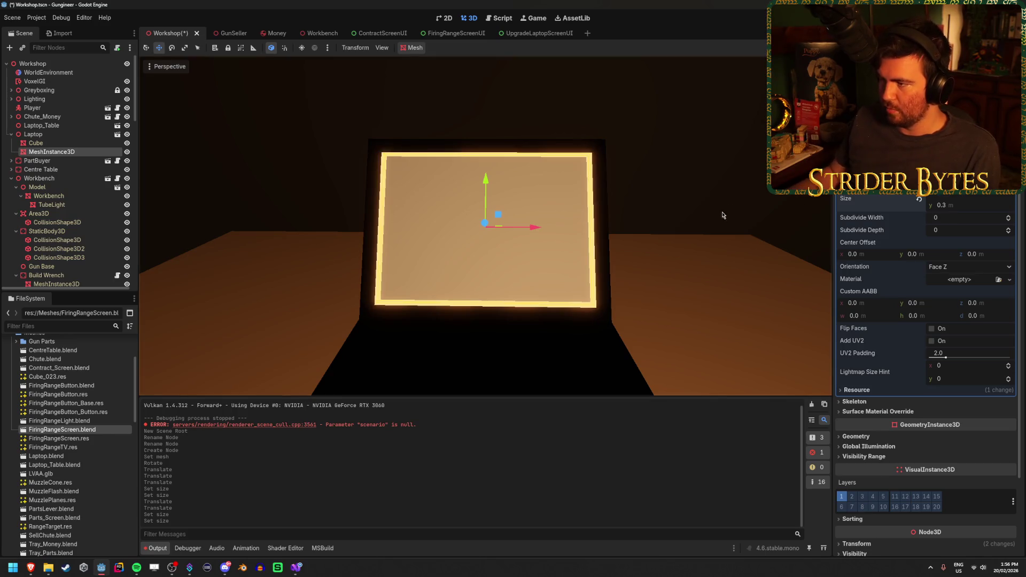
left_click(457, 195)
left_click(457, 195)
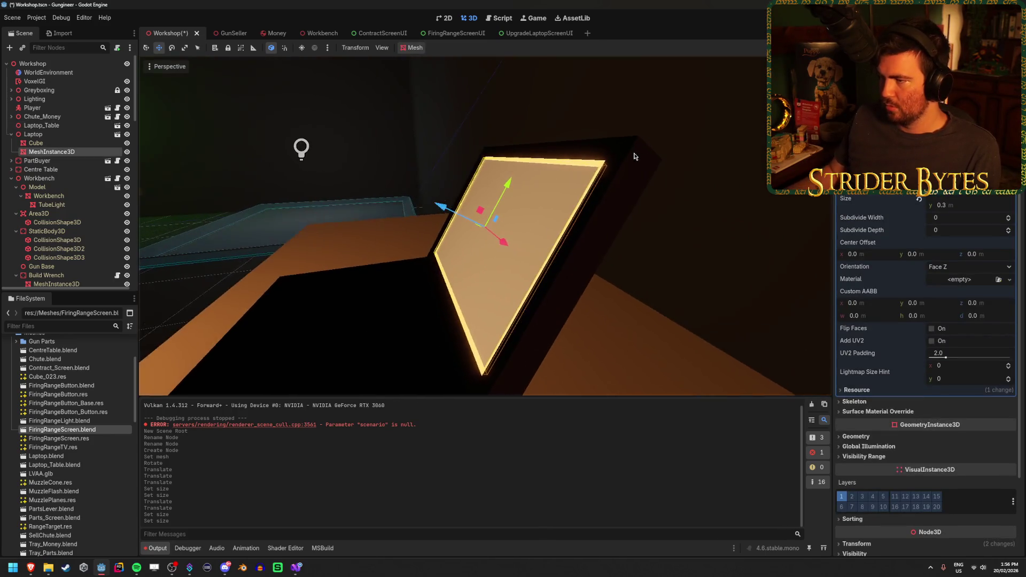
Select the screen MeshInstance3D and save the Workshop scene.
left_click(36, 142)
left_click(70, 152)
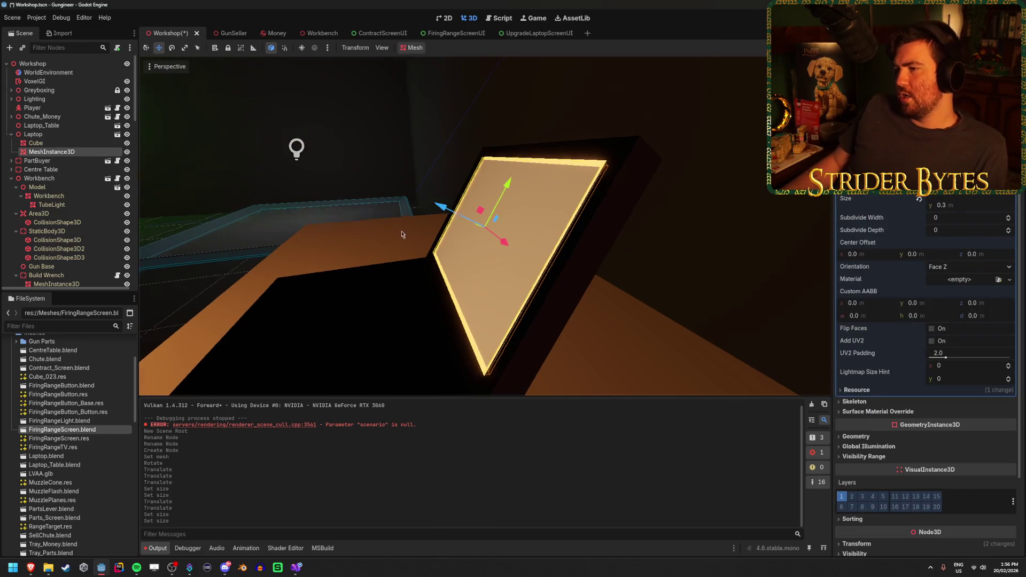
key("ctrl+s")
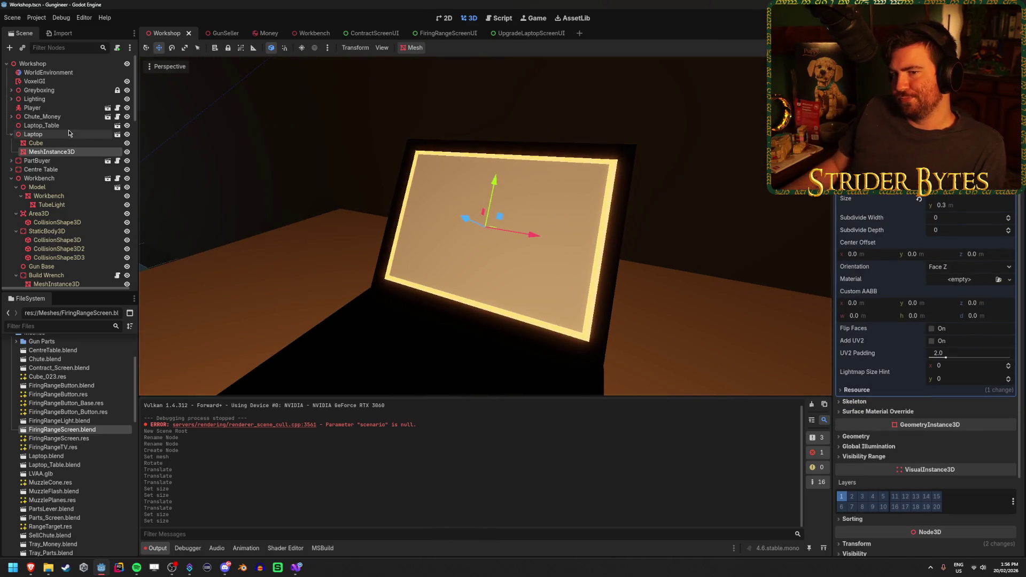
left_click(71, 134)
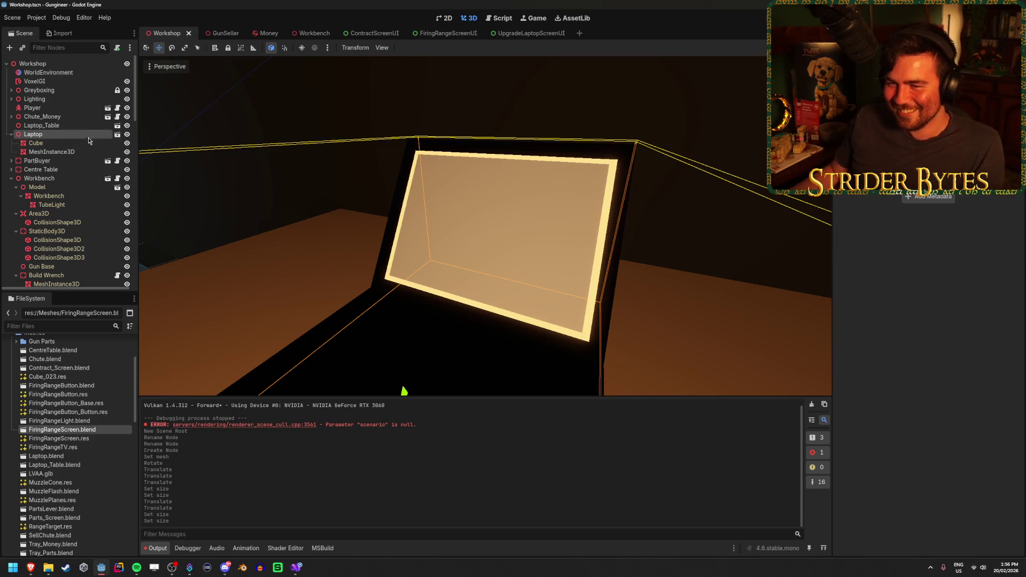
Add a 512 × 512 SubViewport child to the Laptop node using the 'subviewp' search.
left_click(81, 154)
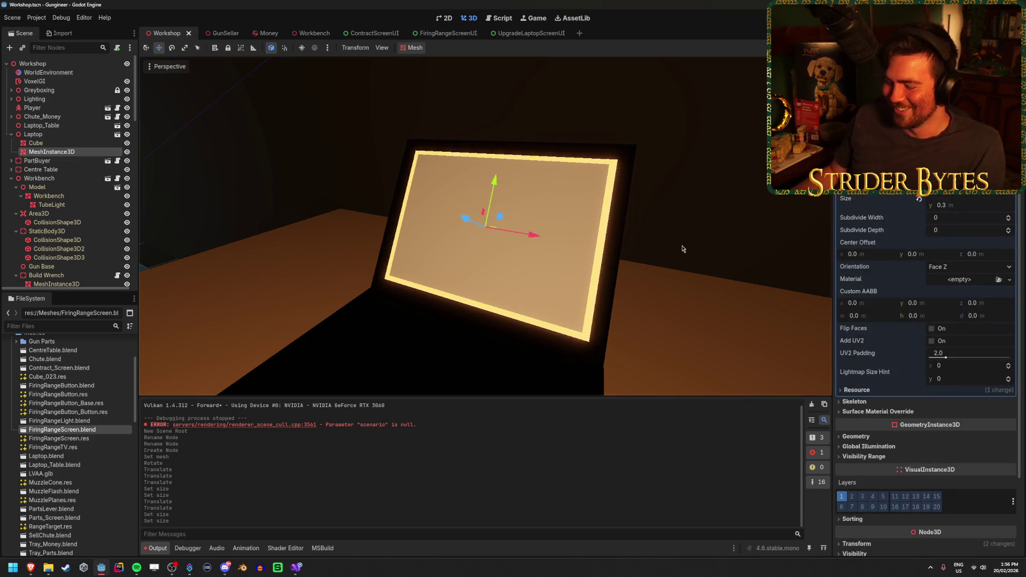
right_click(70, 136)
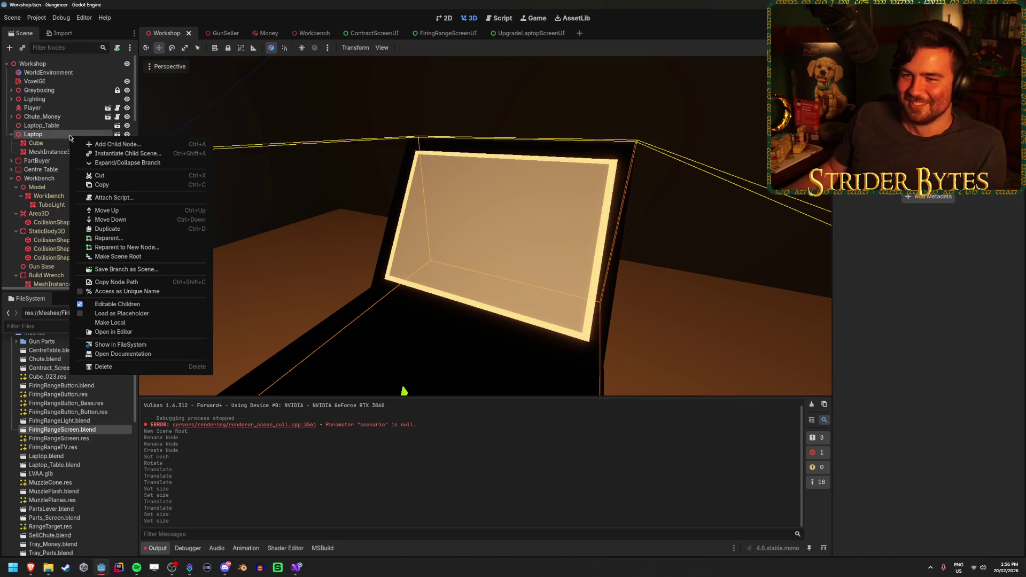
left_click(104, 144)
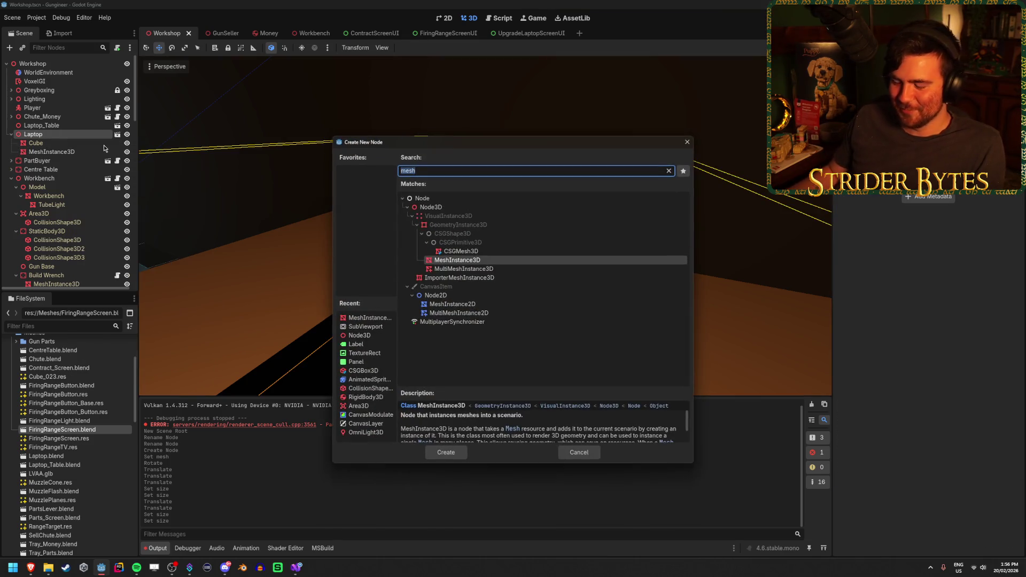
type("subviewp")
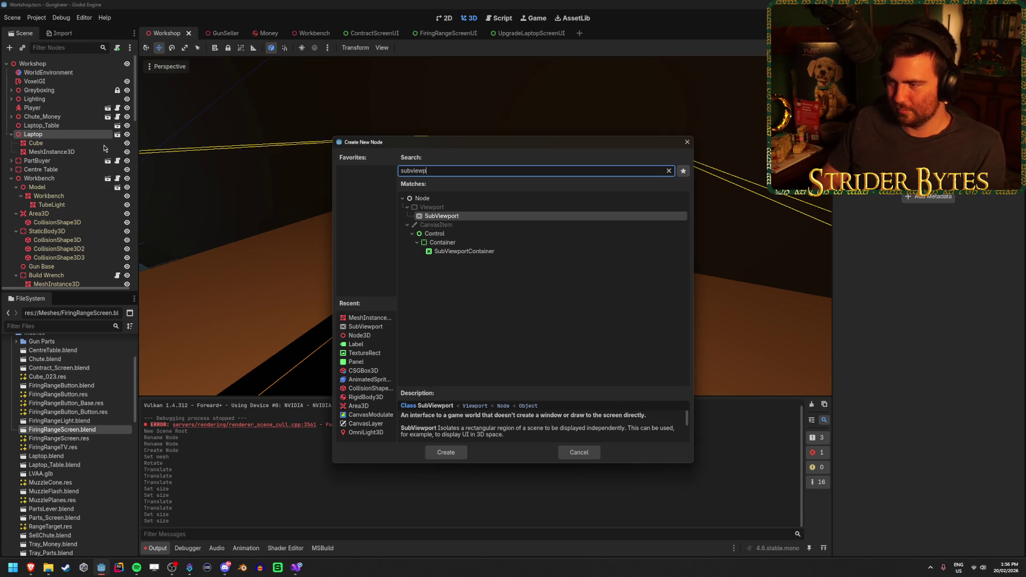
key("Return")
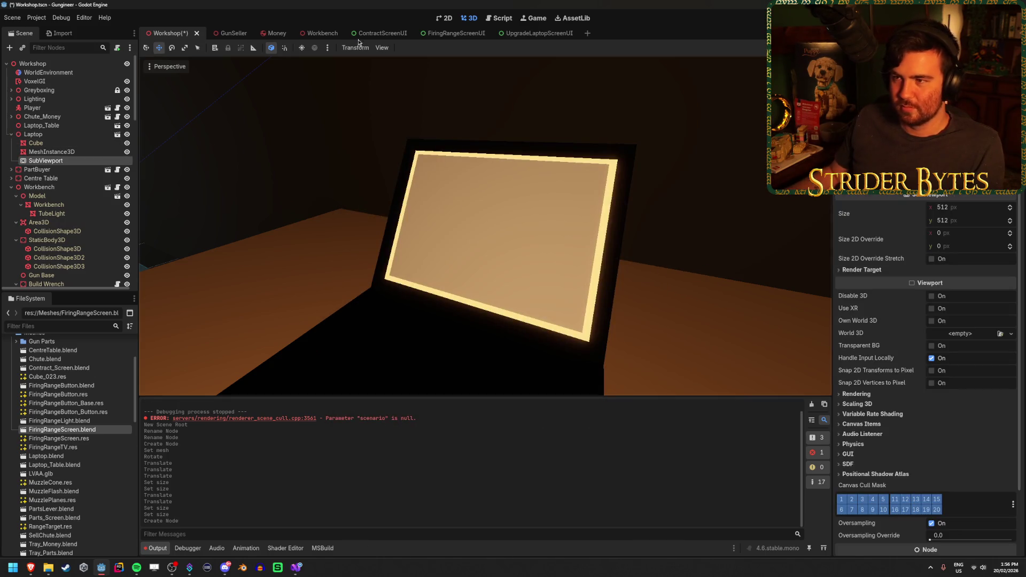
scroll(60, 382, "up", 2)
scroll(75, 417, "down", 10)
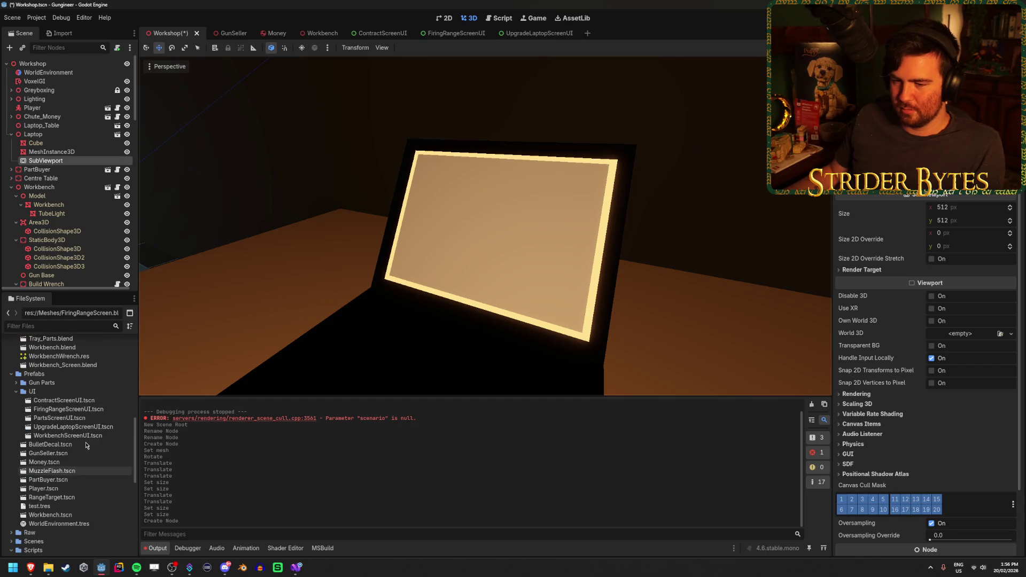
Instance UpgradeLaptopScreenUI.tscn into the SubViewport and nudge the screen quad slightly forward.
mouse_move(75, 431)
left_mouse_down()
mouse_move(80, 206)
mouse_move(71, 162)
left_mouse_up()
left_click(76, 135)
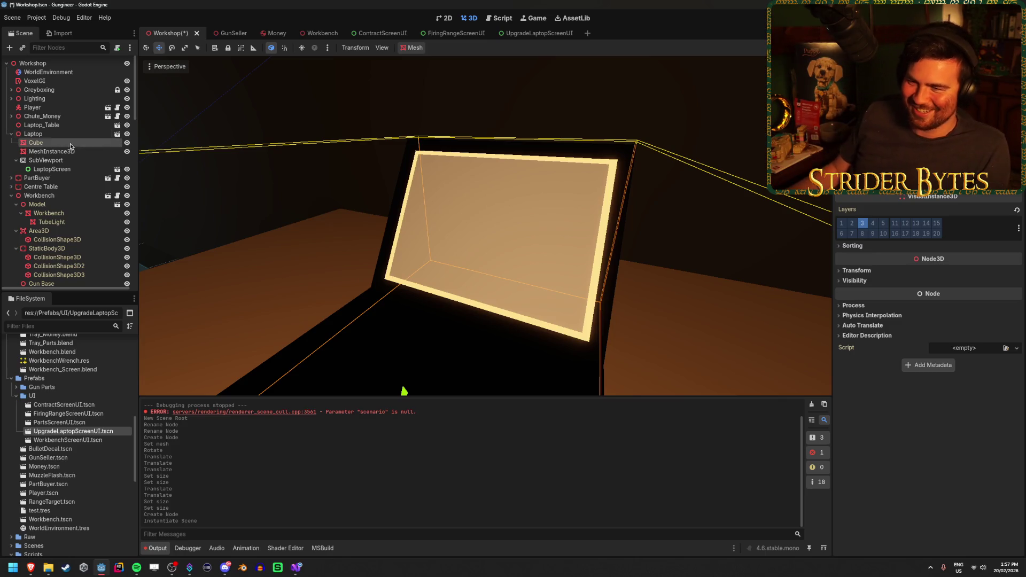
left_click(52, 152)
left_click_drag(332, 203, 256, 211)
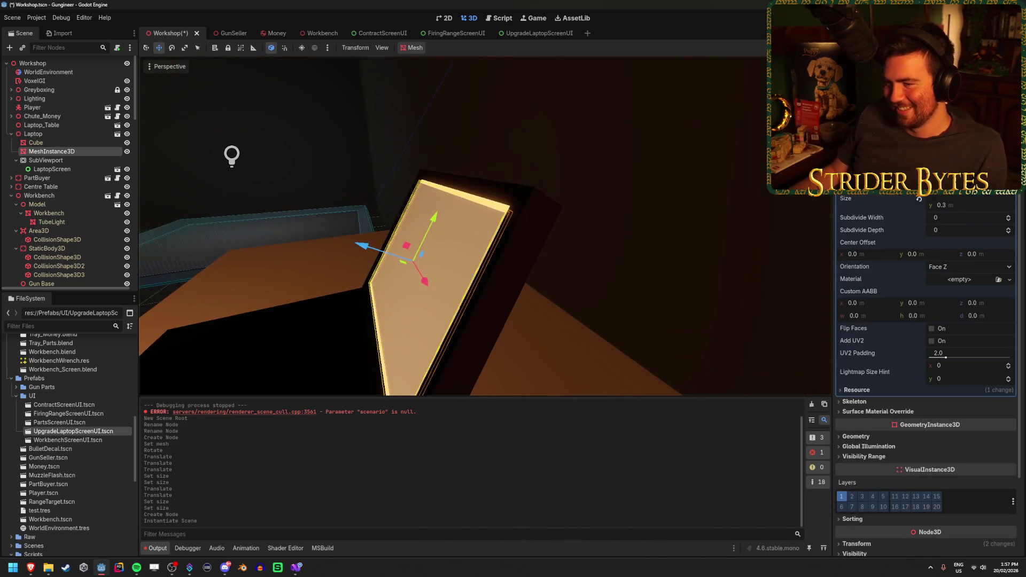
left_click_drag(357, 245, 358, 245)
mouse_move(358, 246)
left_mouse_down()
mouse_move(417, 245)
mouse_move(507, 56)
mouse_move(465, 64)
mouse_move(629, 43)
left_mouse_up()
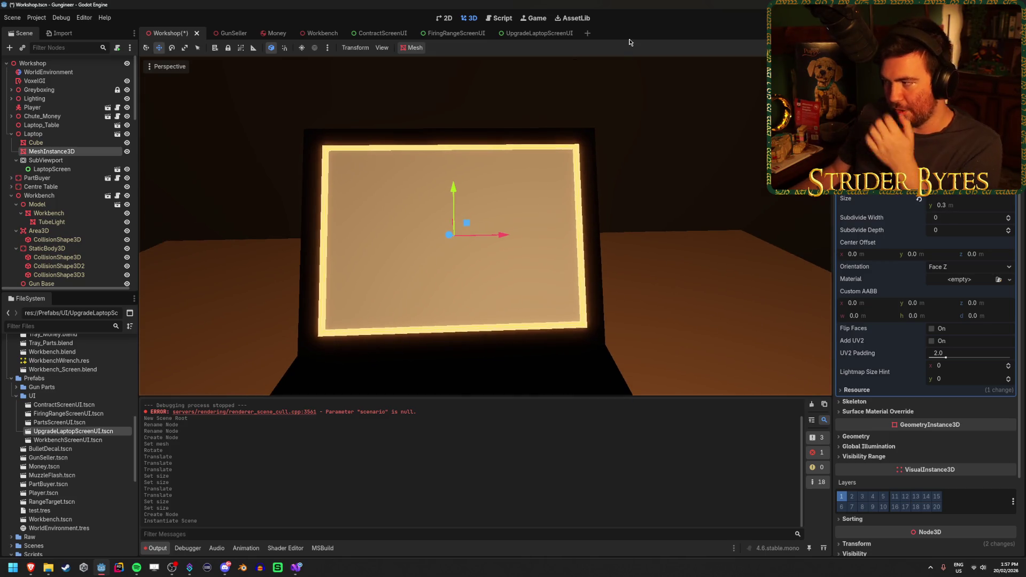
Compute 4250 ÷ 2 = 2,125 in the calculator.
key("XF86Calculator")
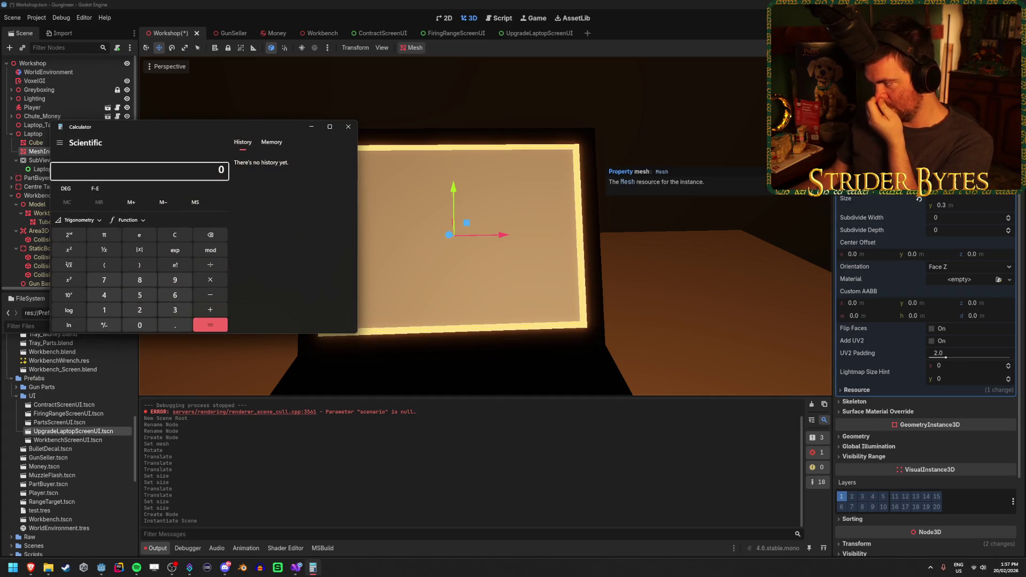
type("4250/2")
key("Return")
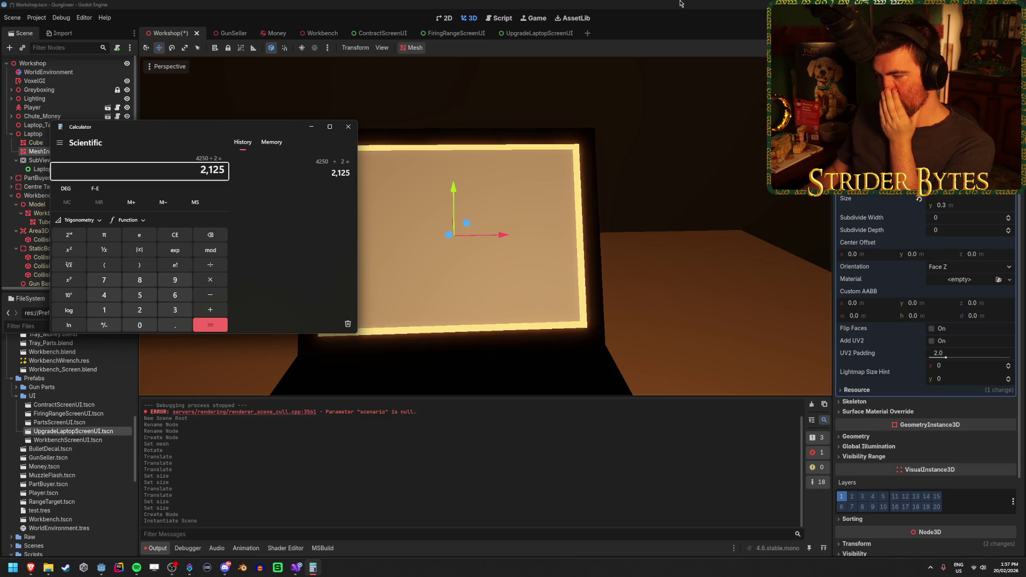
In UpgradeLaptopScreenUI, set the LaptopScreen control's size to 2125 × 1500 px.
left_click(521, 33)
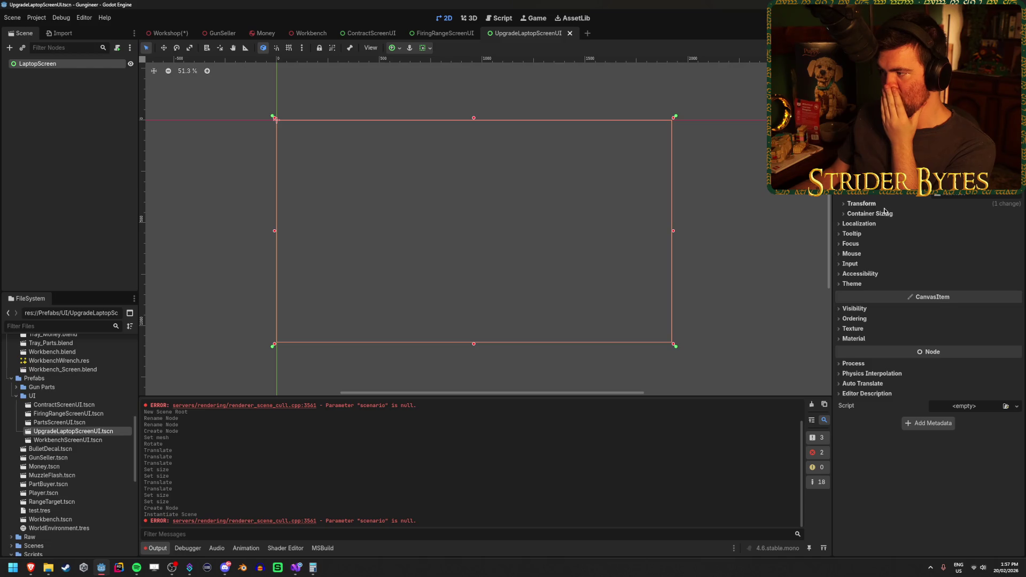
left_click(876, 203)
left_click(961, 214)
type("2125")
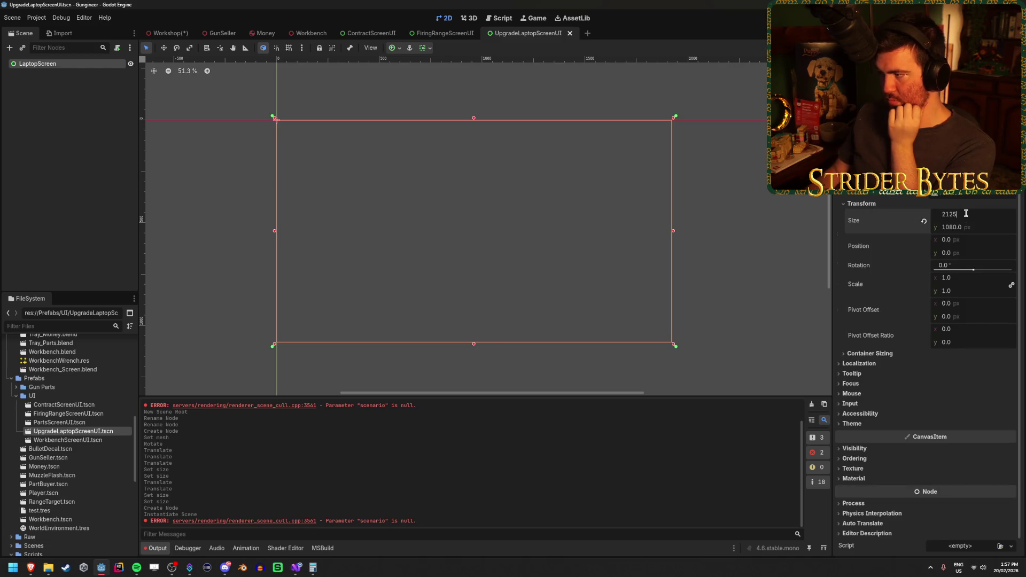
key("Return")
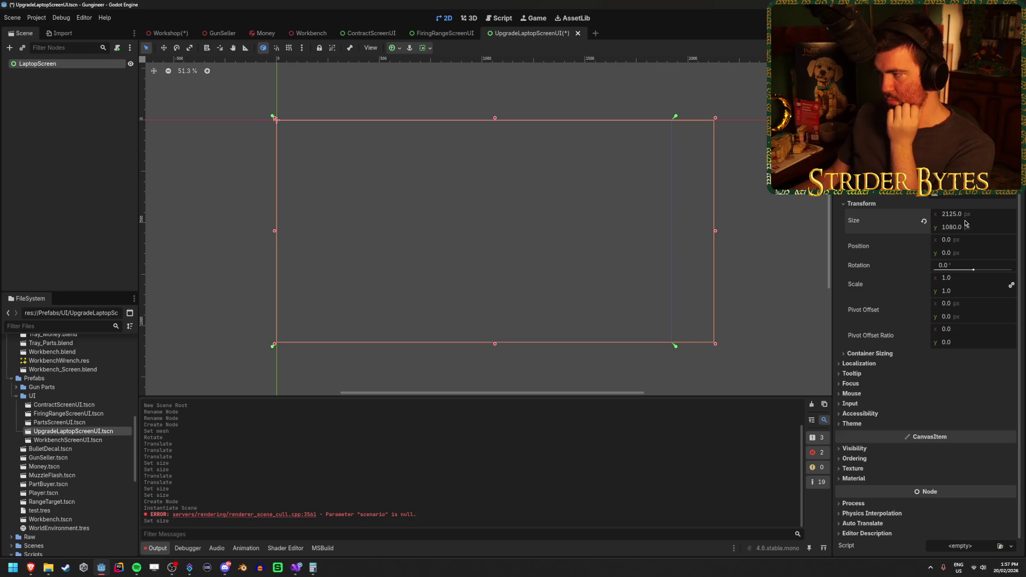
type("1500")
key("Return")
scroll(740, 231, "down", 1)
scroll(740, 232, "down", 1)
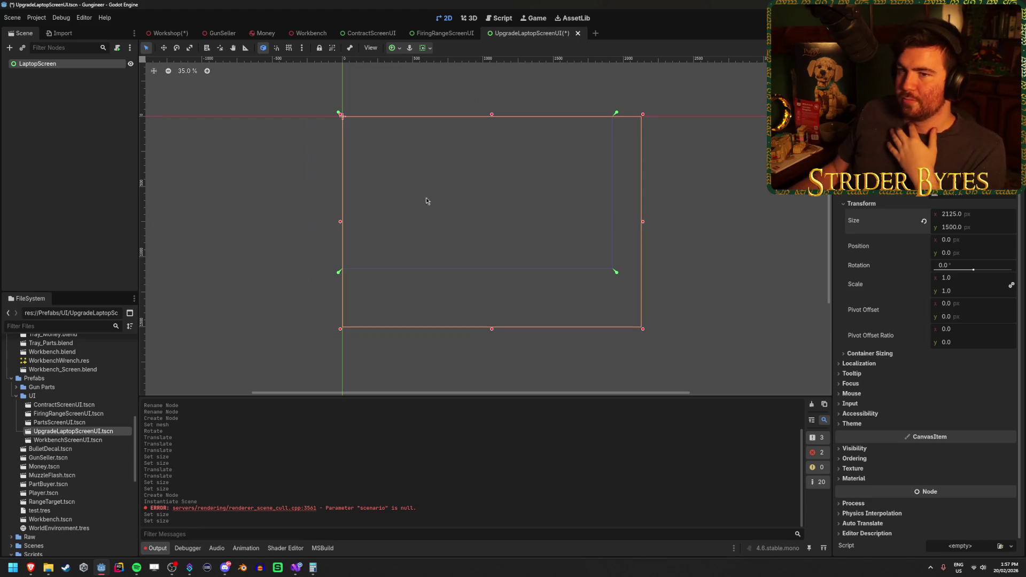
right_click(106, 65)
left_click(134, 71)
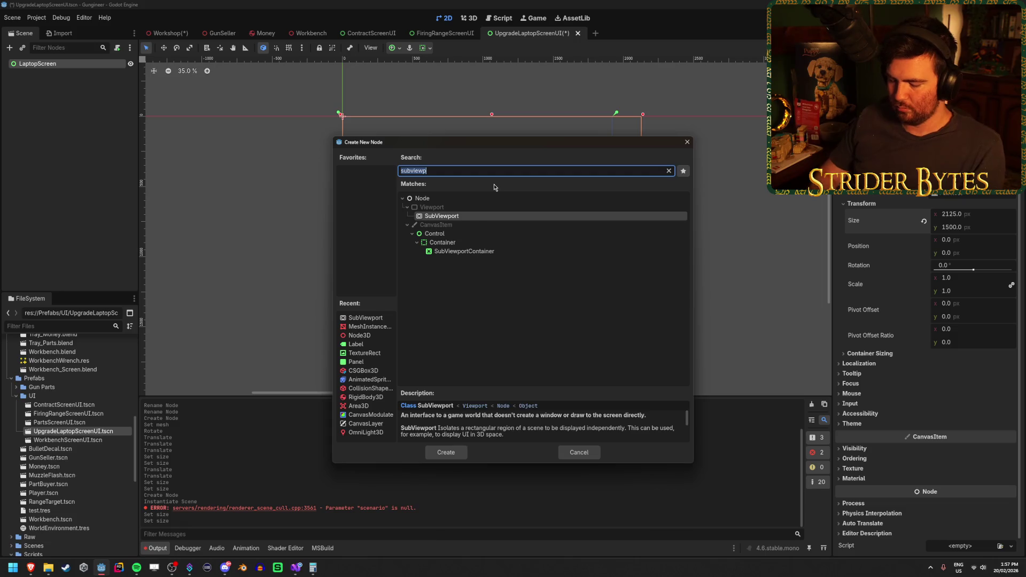
Add a Full Rect-anchored Panel child to LaptopScreen and save the UI scene.
type("panel")
key("Return")
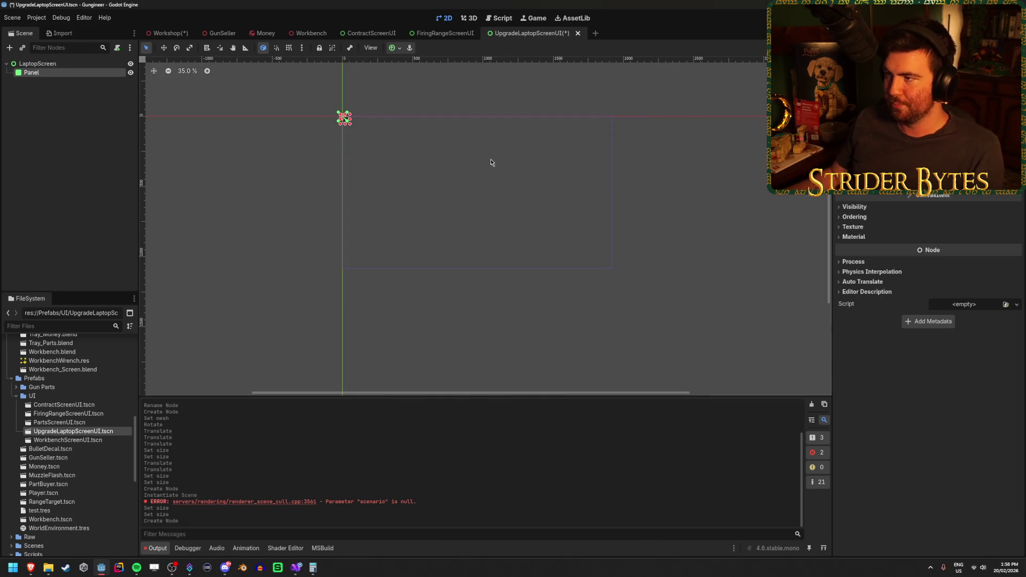
left_click(394, 48)
left_click(440, 122)
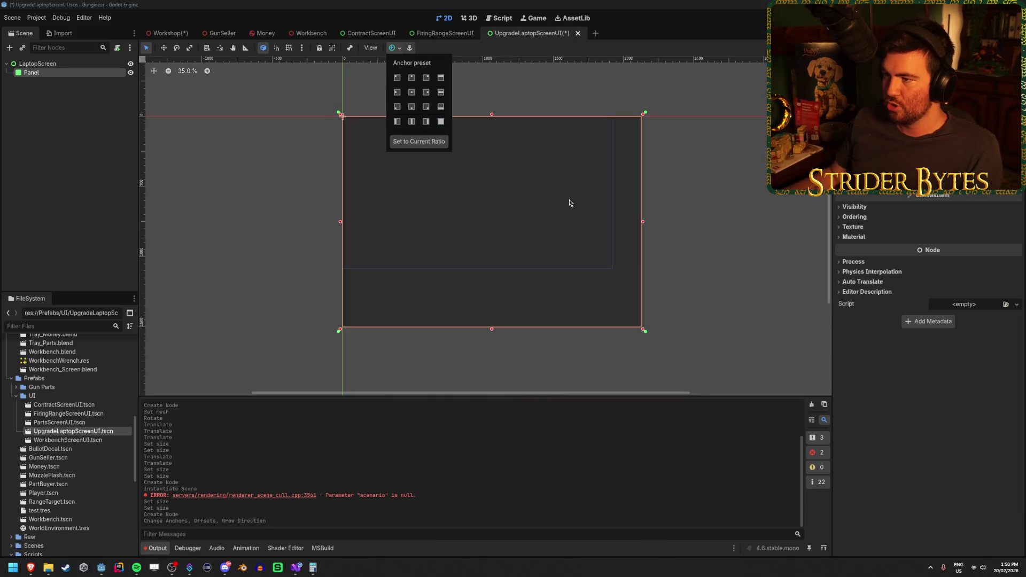
left_click(742, 110)
key("ctrl+s")
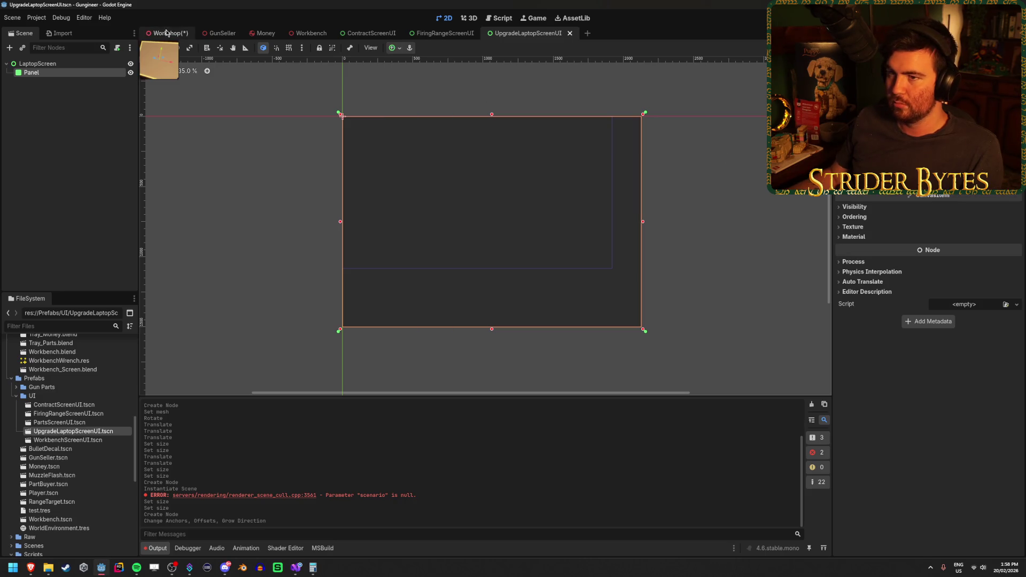
Give the Workshop screen mesh a new StandardMaterial3D material override, then reopen UpgradeLaptopScreenUI.
left_click(166, 33)
scroll(875, 310, "down", 3)
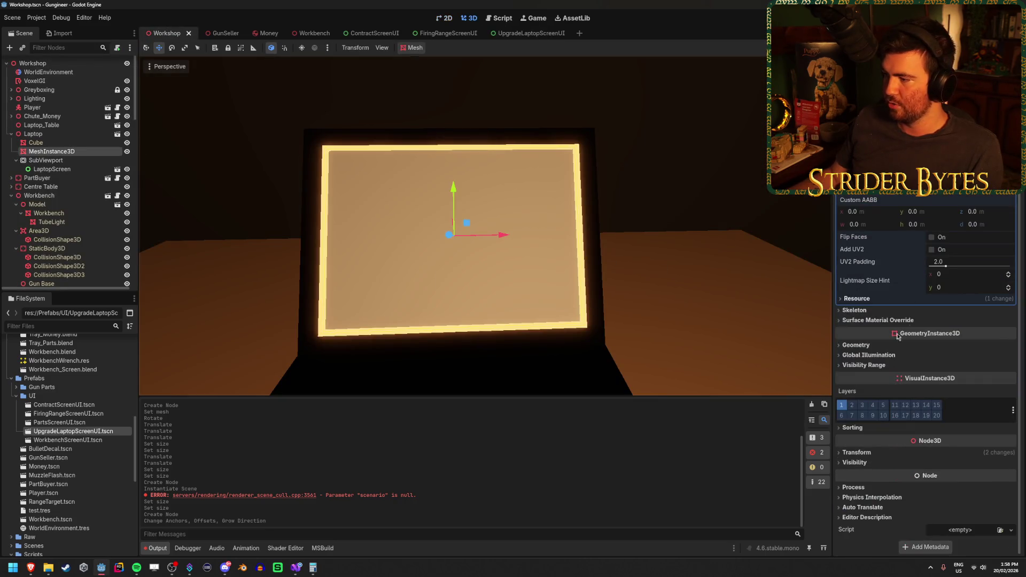
left_click(865, 345)
left_click(1010, 357)
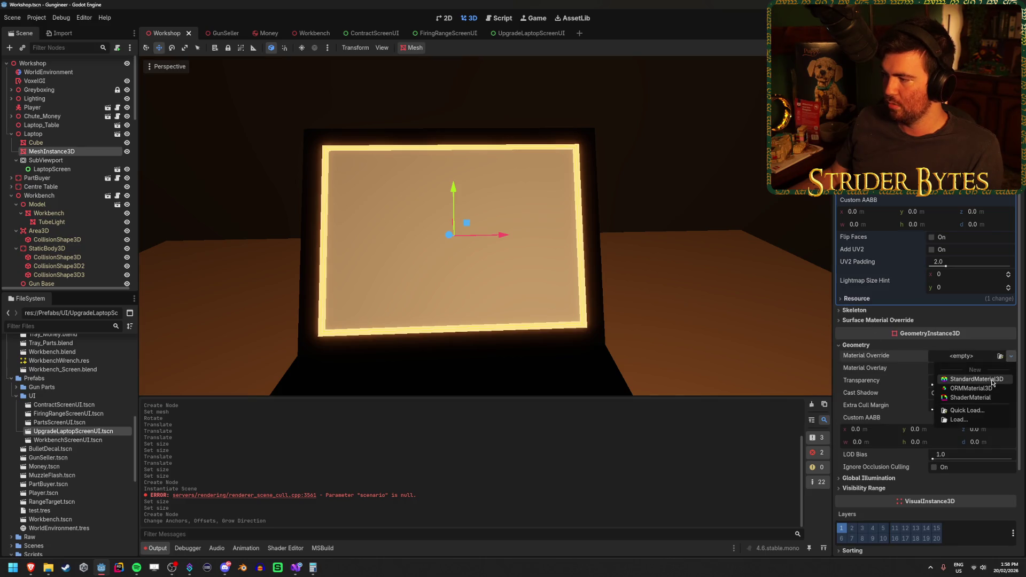
left_click(962, 380)
left_click(962, 363)
scroll(973, 367, "down", 5)
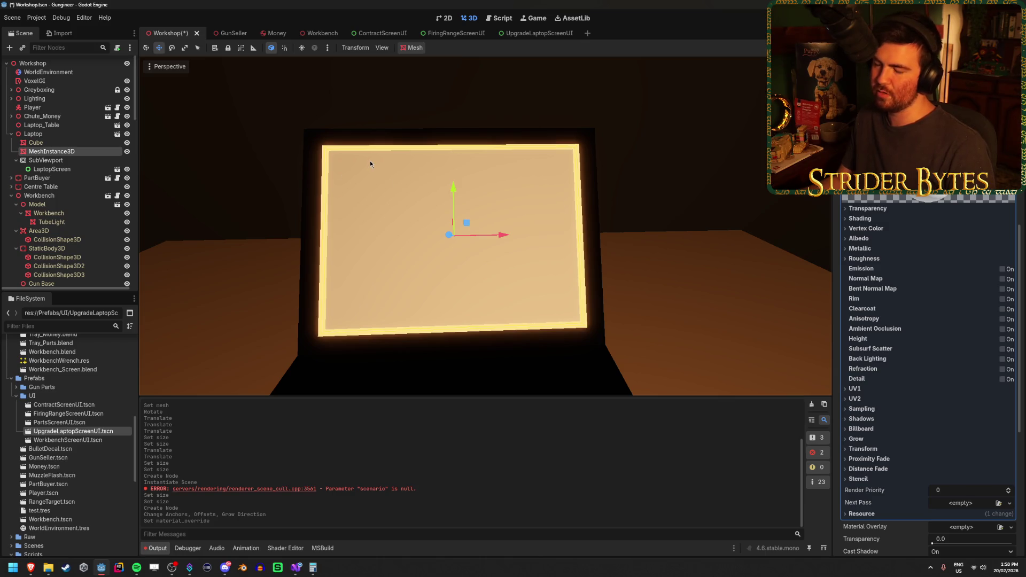
double_click(506, 246)
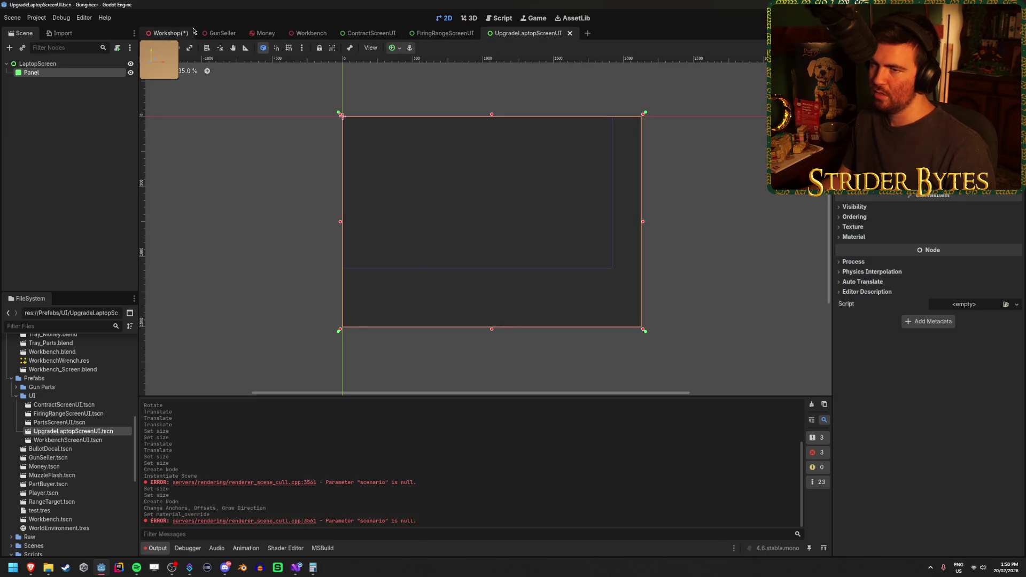
In the Workshop scene, inspect the LaptopScreen, SubViewport, Cube and screen mesh nodes.
left_click(164, 34)
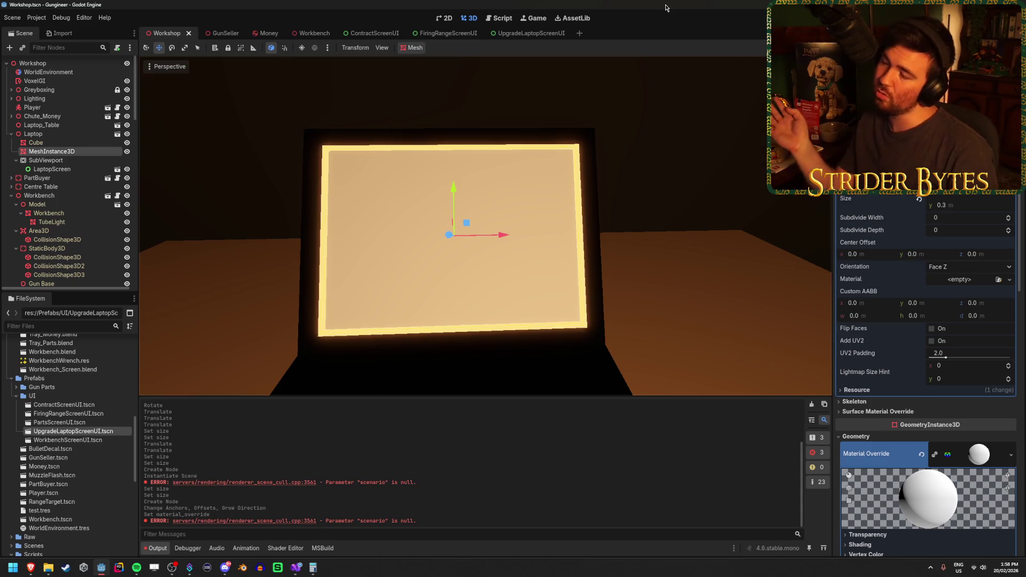
left_click(75, 169)
left_click(78, 159)
left_click(78, 152)
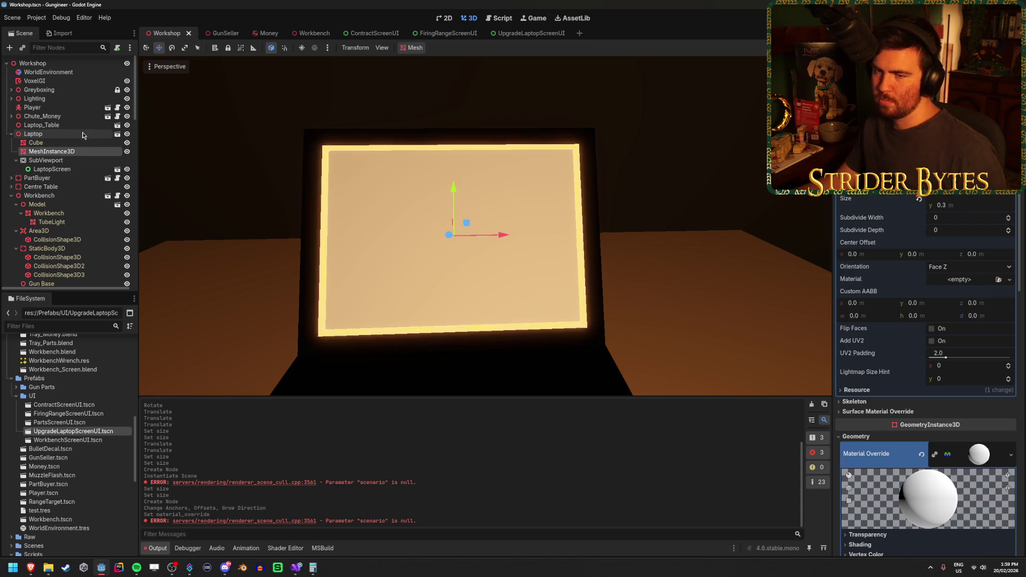
left_click(77, 142)
left_click(78, 151)
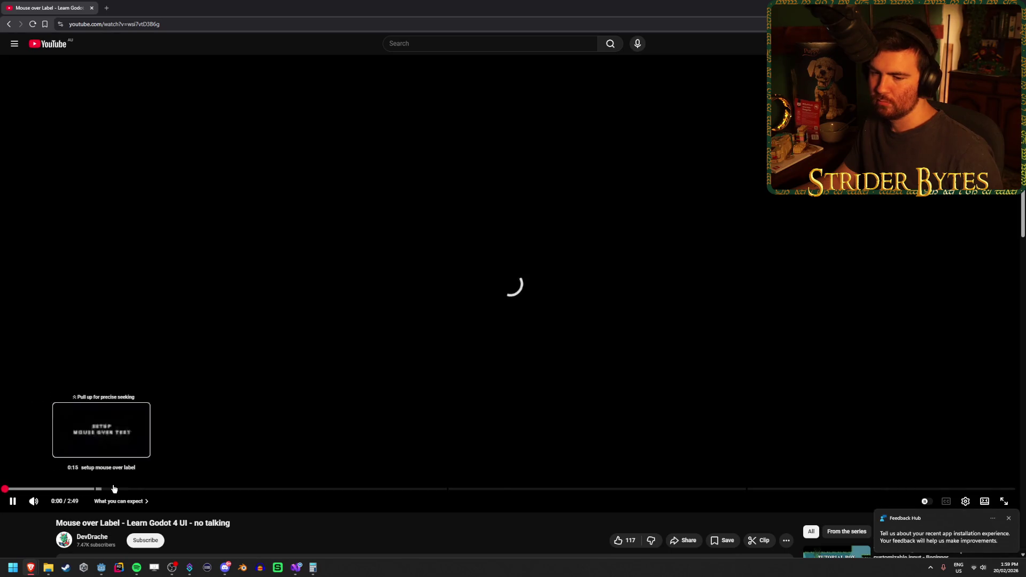
Dismiss the notification and skip through the tutorial's sections, from 0:18 to node duplication.
left_click(1009, 518)
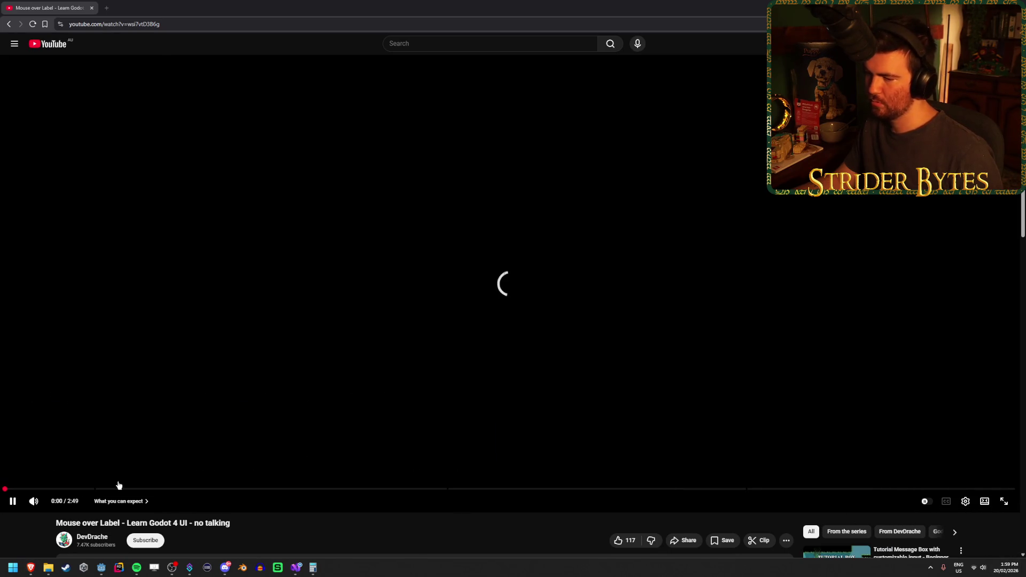
left_click(118, 489)
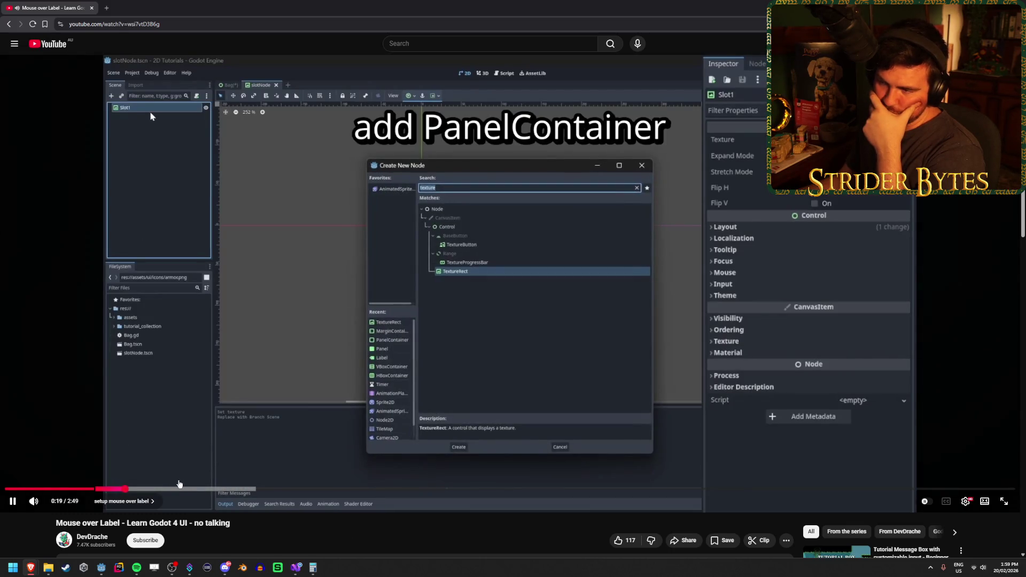
left_click(224, 489)
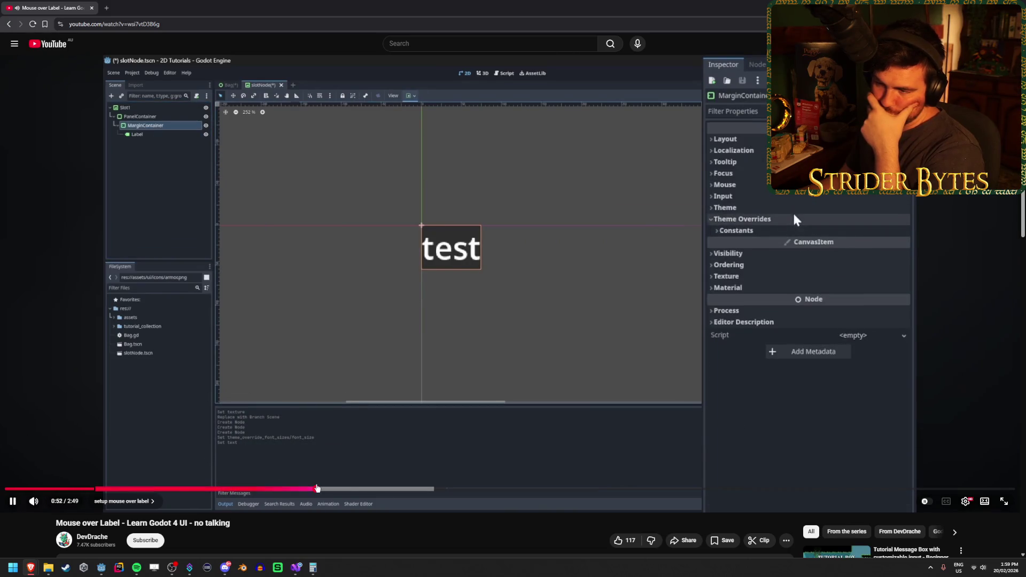
left_click(318, 489)
left_click(446, 489)
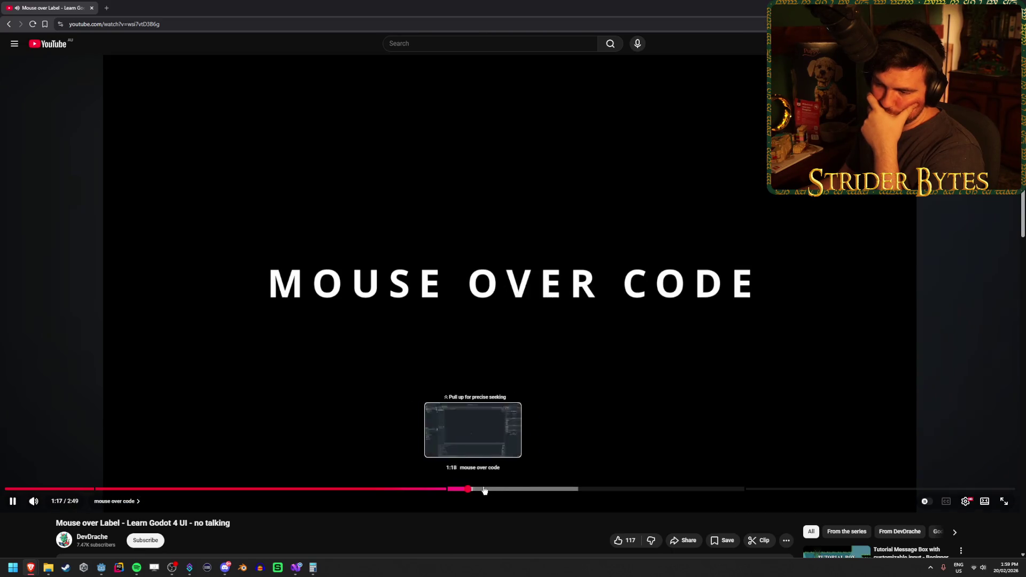
left_click(505, 489)
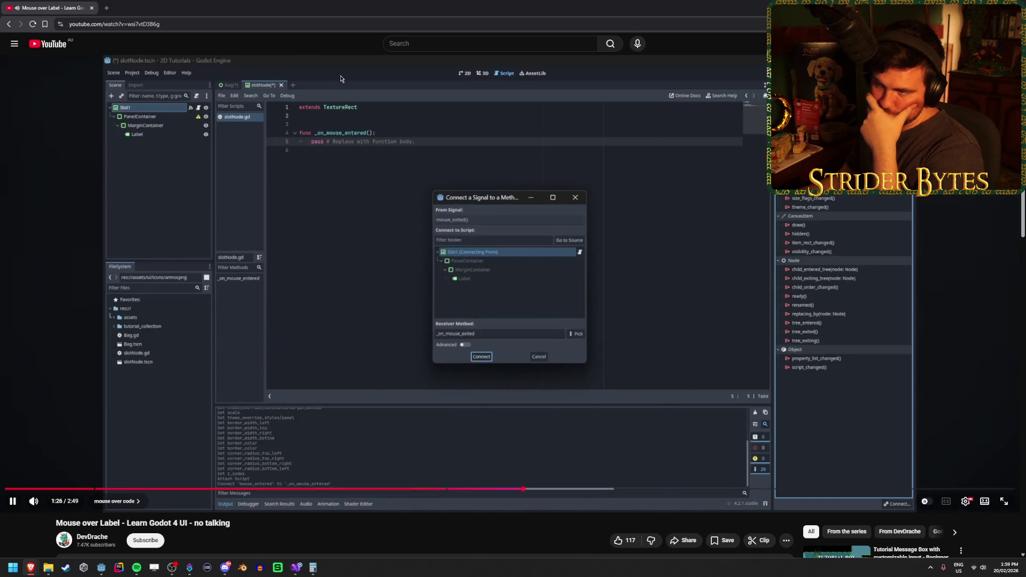
left_click(588, 489)
left_click(501, 490)
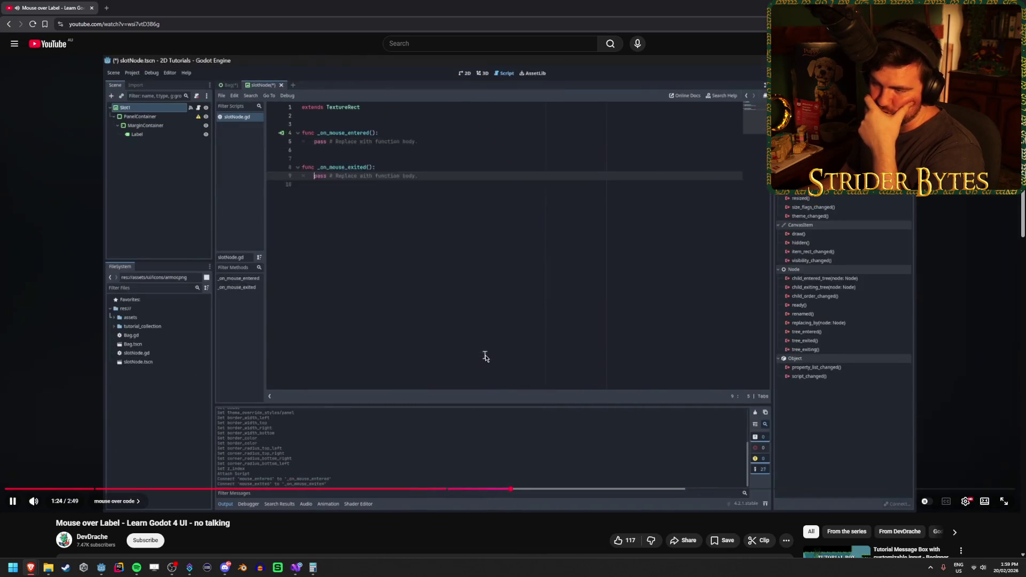
left_click(584, 489)
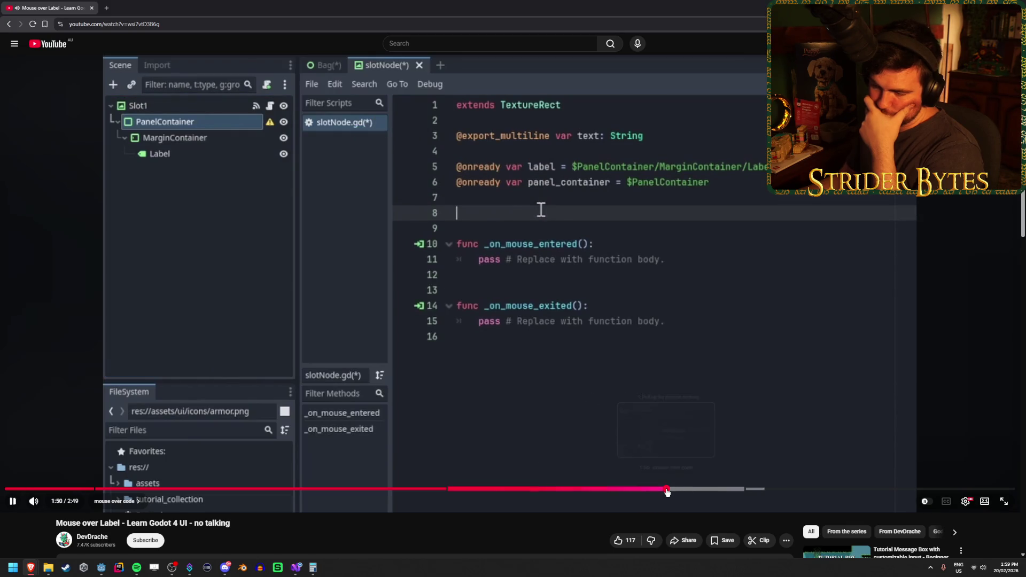
left_click(717, 488)
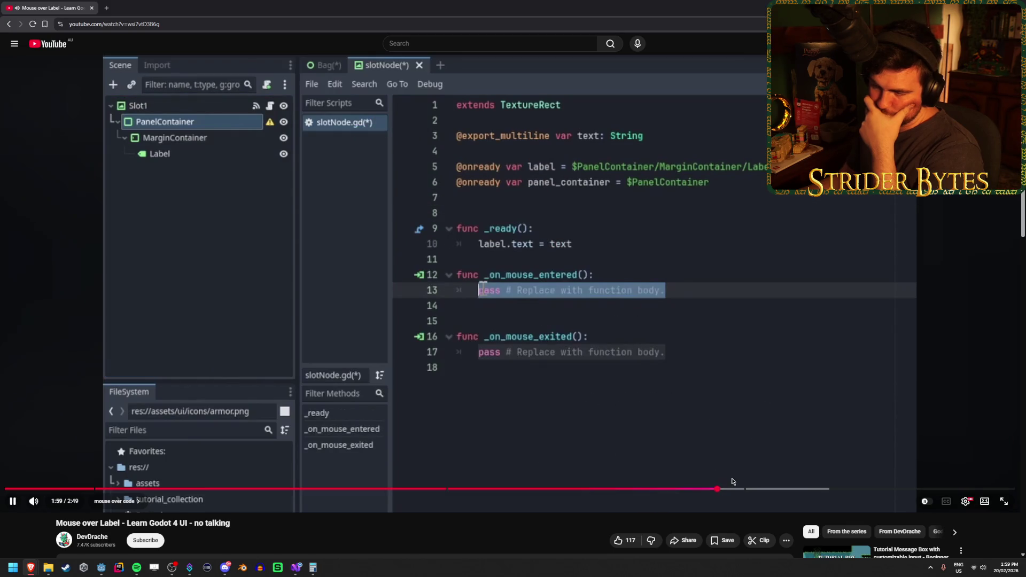
left_click(768, 489)
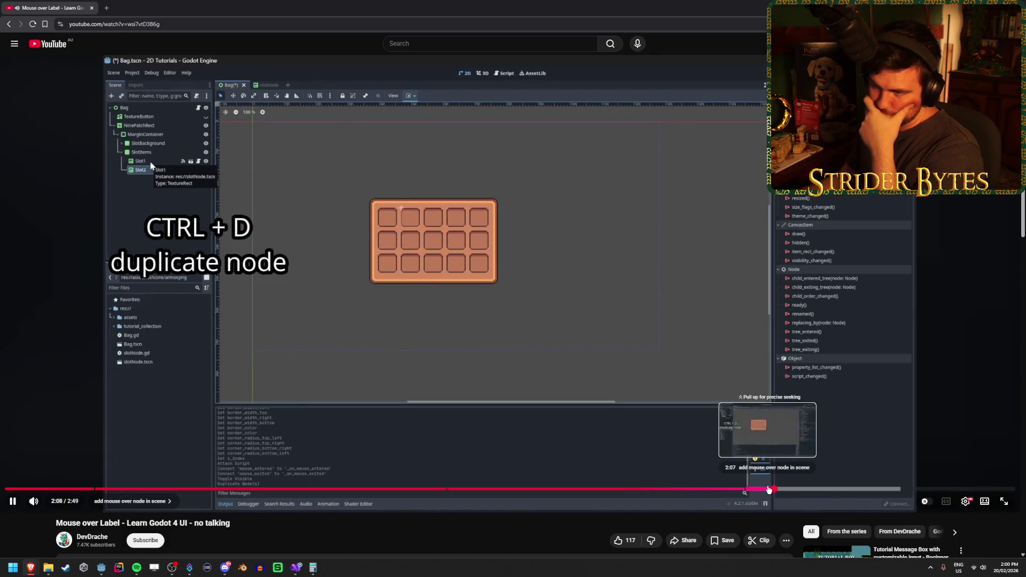
Leave the tutorial paused at 2:23, then return to the Google results.
left_click(861, 488)
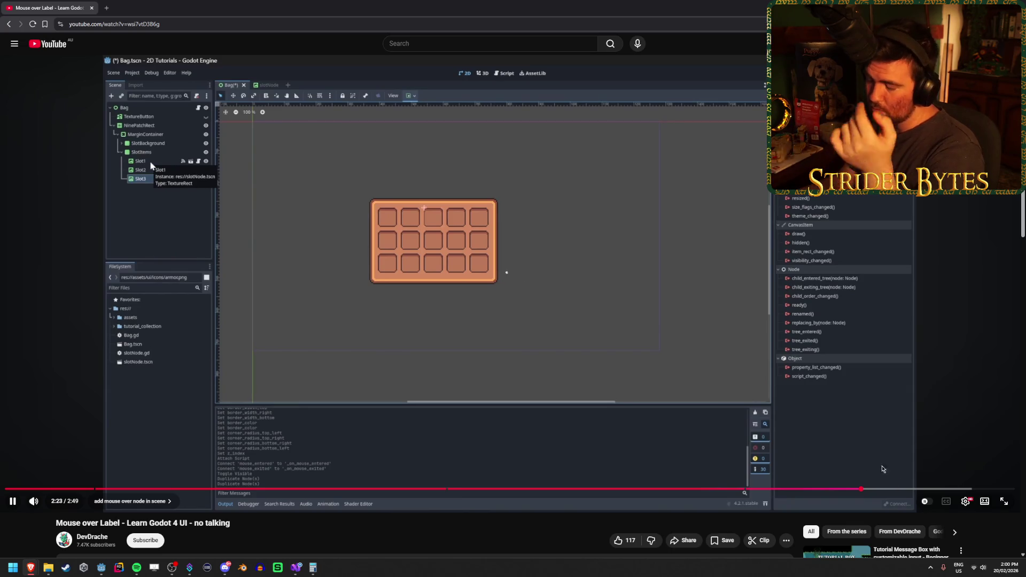
left_click_drag(900, 488, 933, 501)
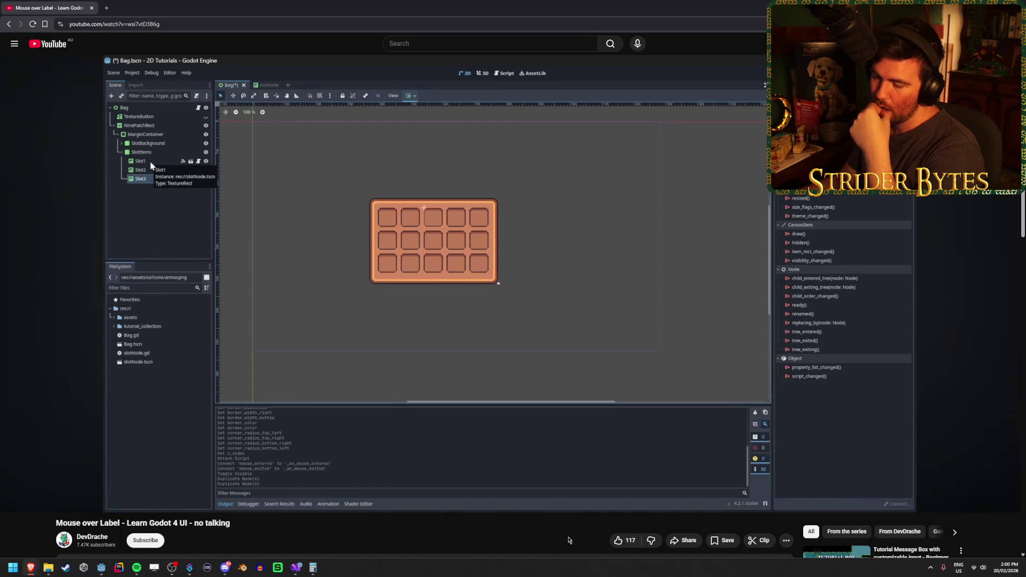
scroll(503, 540, "down", 4)
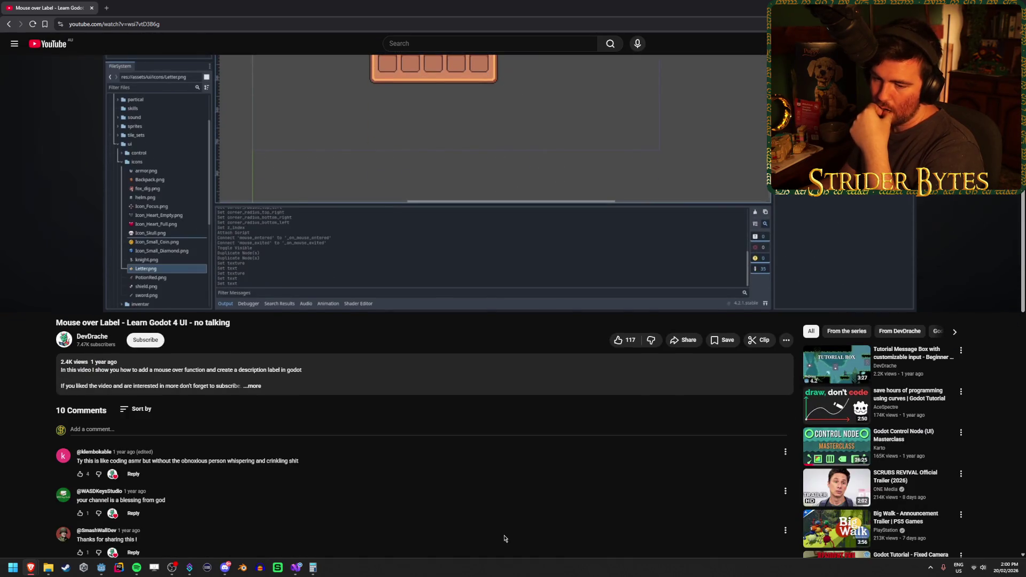
scroll(504, 539, "up", 3)
scroll(504, 538, "up", 1)
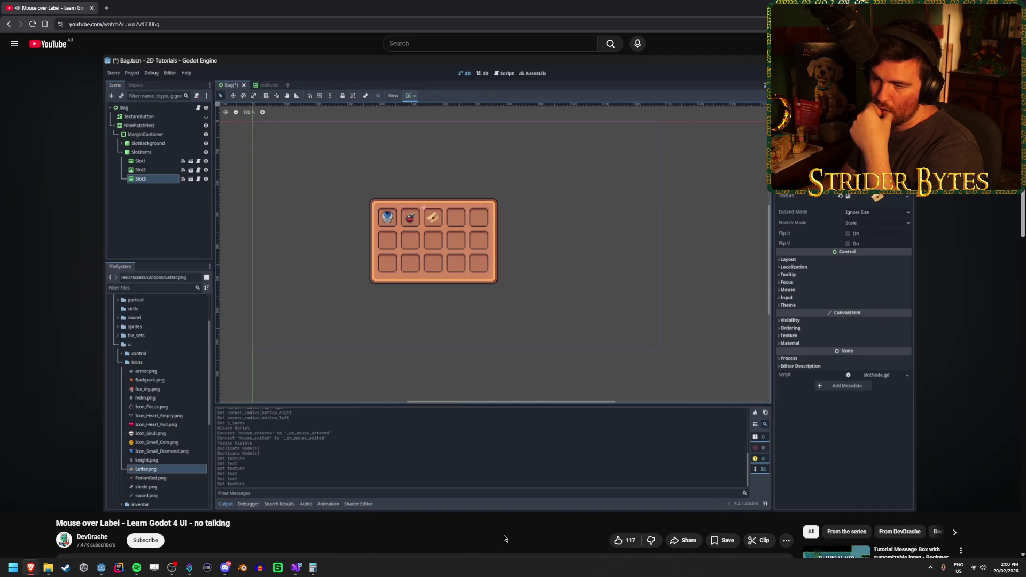
mouse_move(979, 490)
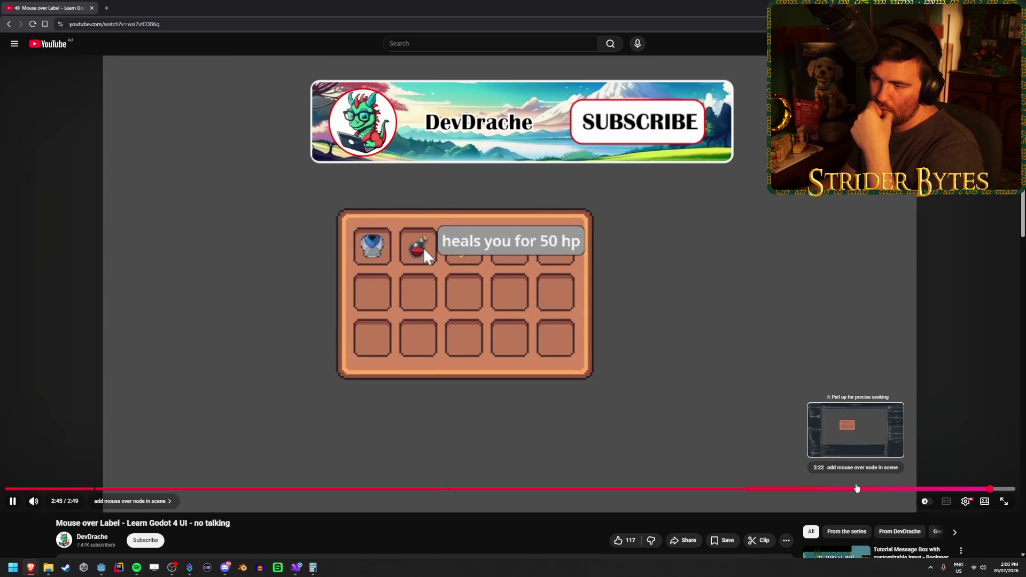
left_click(857, 488)
key("space")
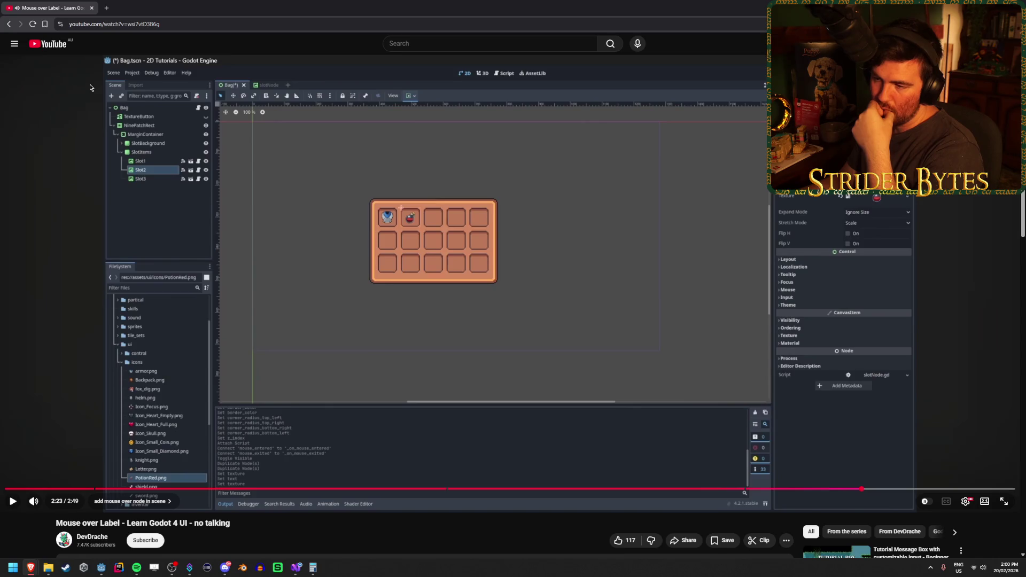
left_click(9, 24)
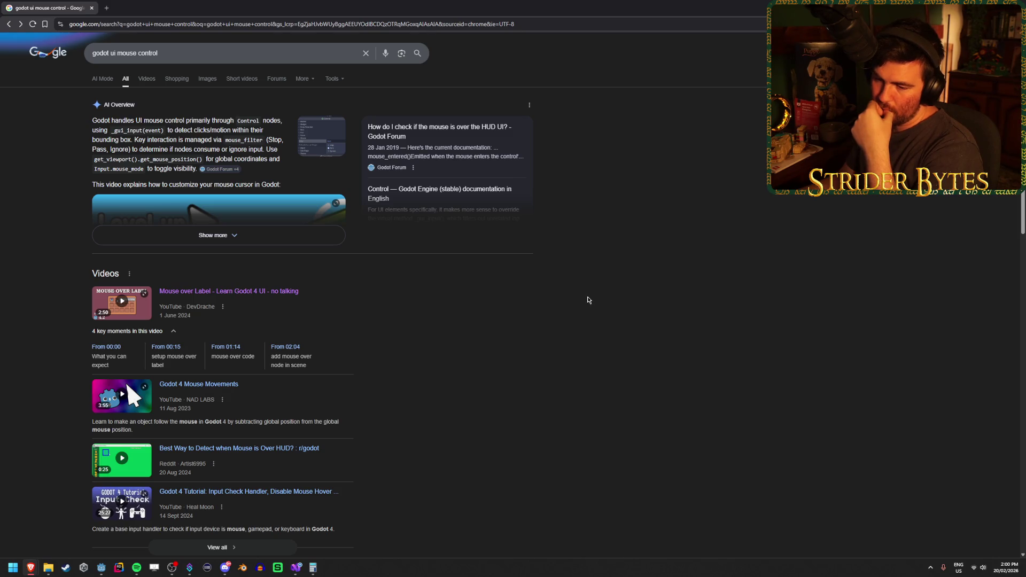
Glance at the mouse coordinates tutorial, then search 'godot ui controller' and open the gamepad UI video.
scroll(588, 300, "down", 3)
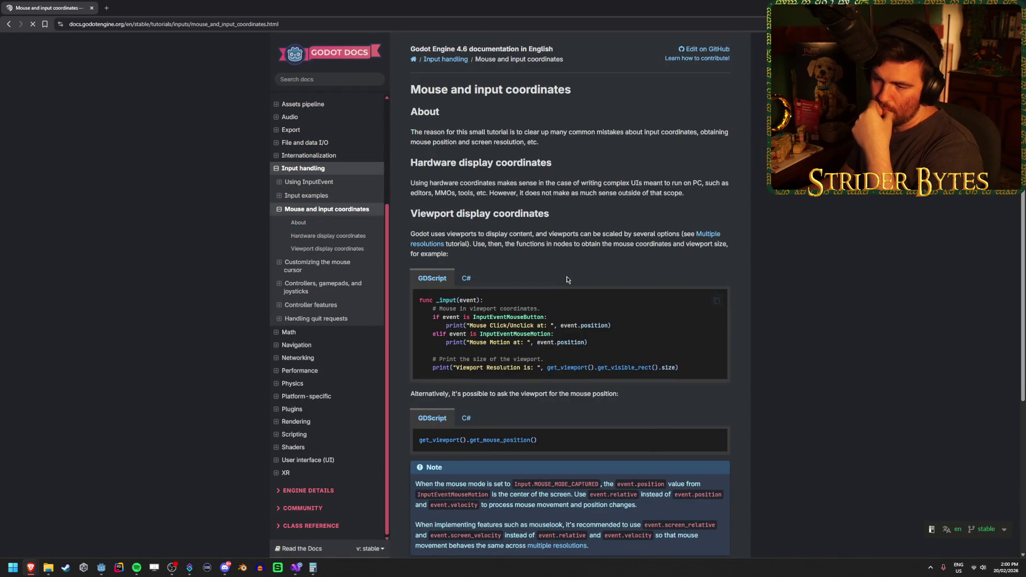
left_click(465, 277)
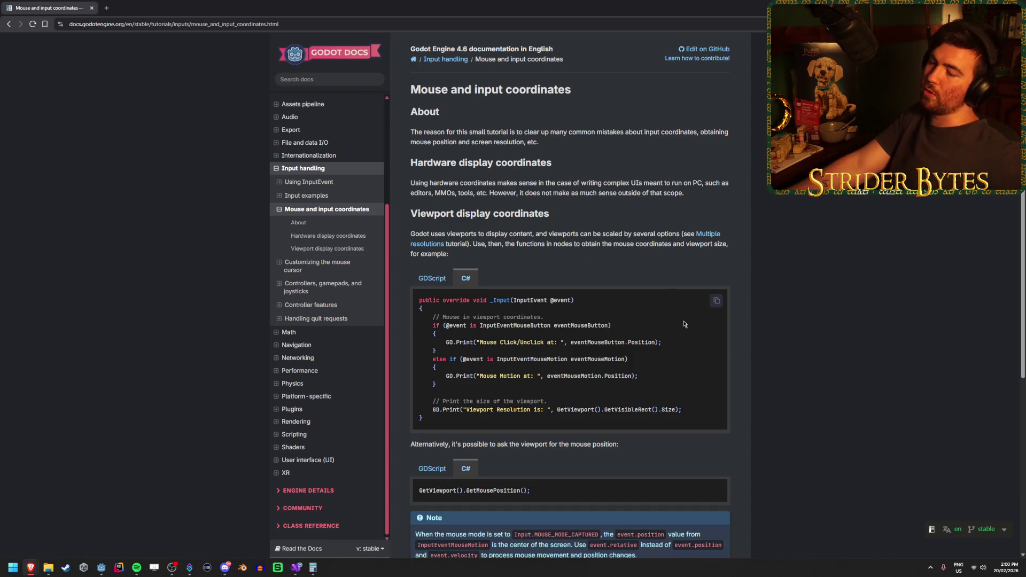
left_click(10, 19)
left_click_drag(157, 47, 125, 52)
type("controller")
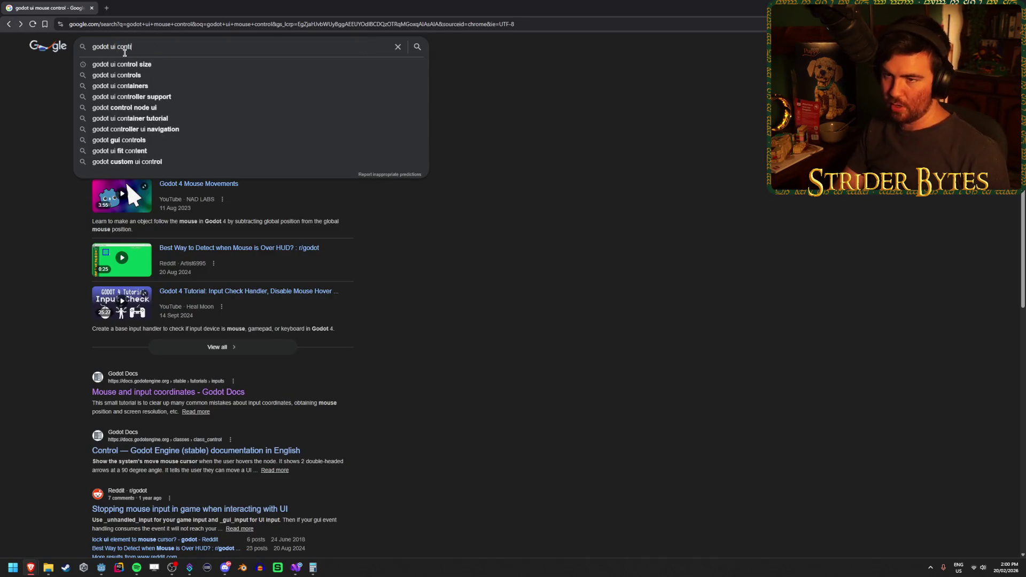
key("Return")
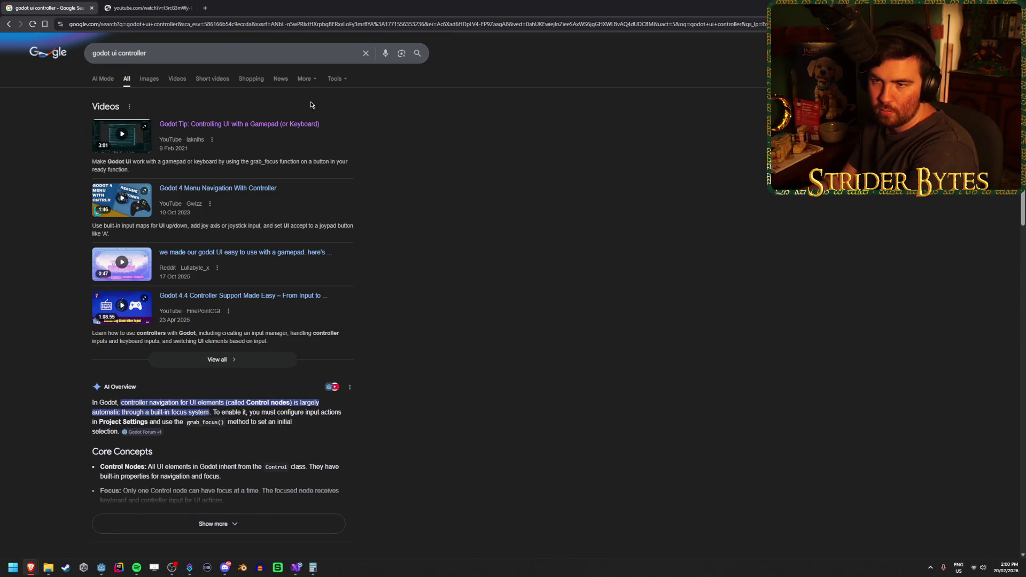
left_click(172, 14)
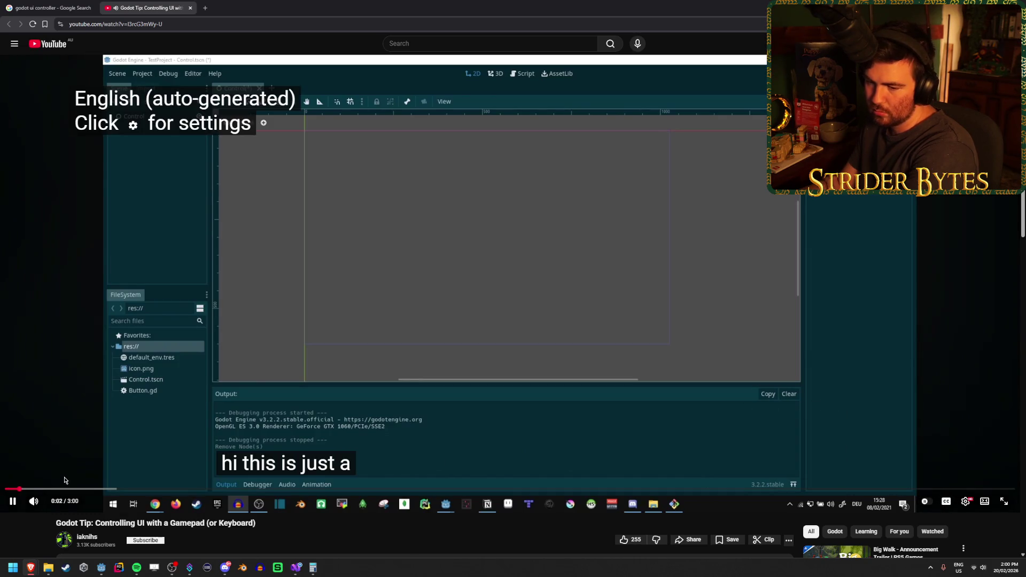
Skip the gamepad UI tutorial video past its intro to about 0:27.
left_click(81, 488)
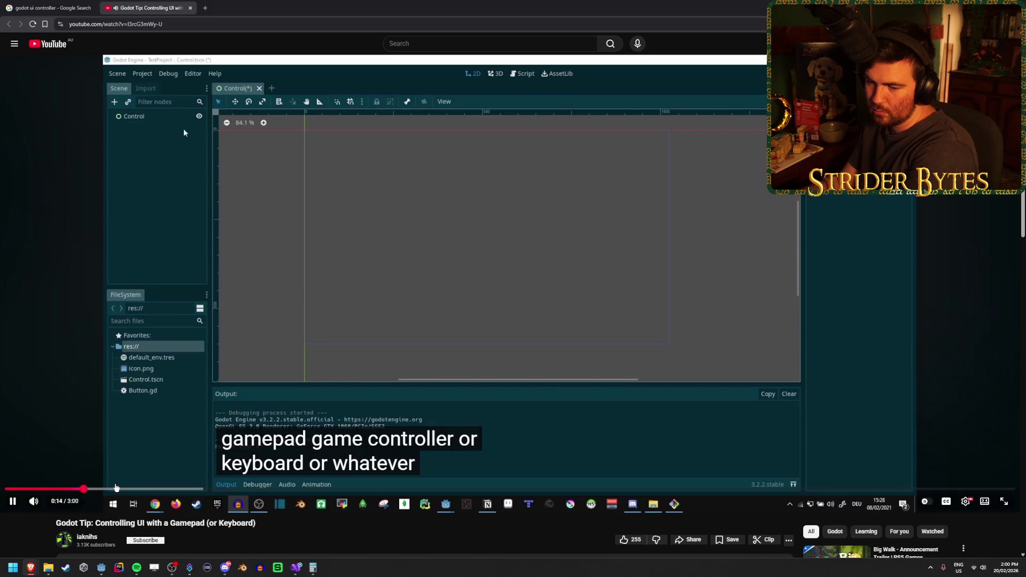
left_click(154, 488)
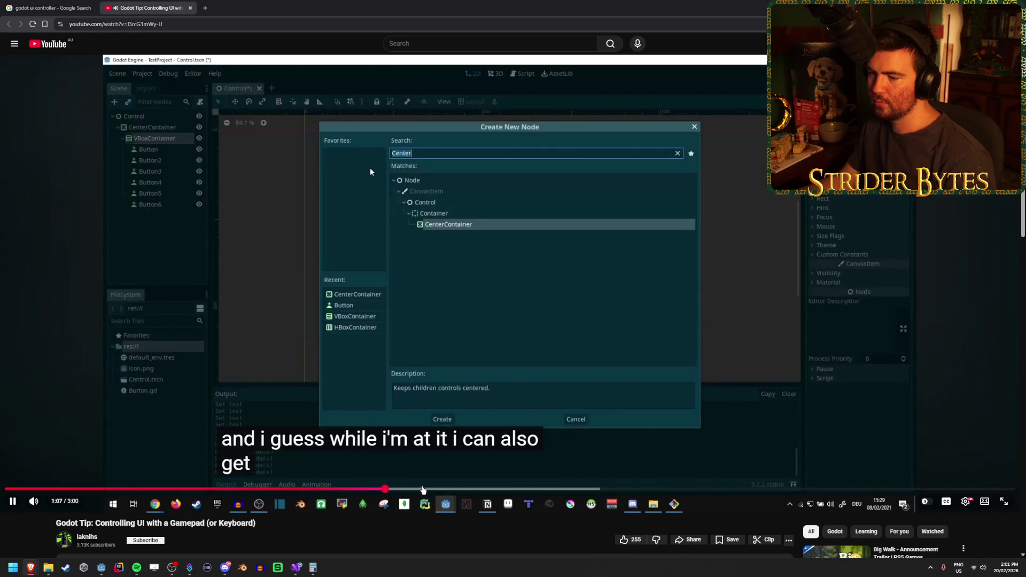
Jump the video to 1:22, pause it, close its tab and return to Godot.
left_click(470, 489)
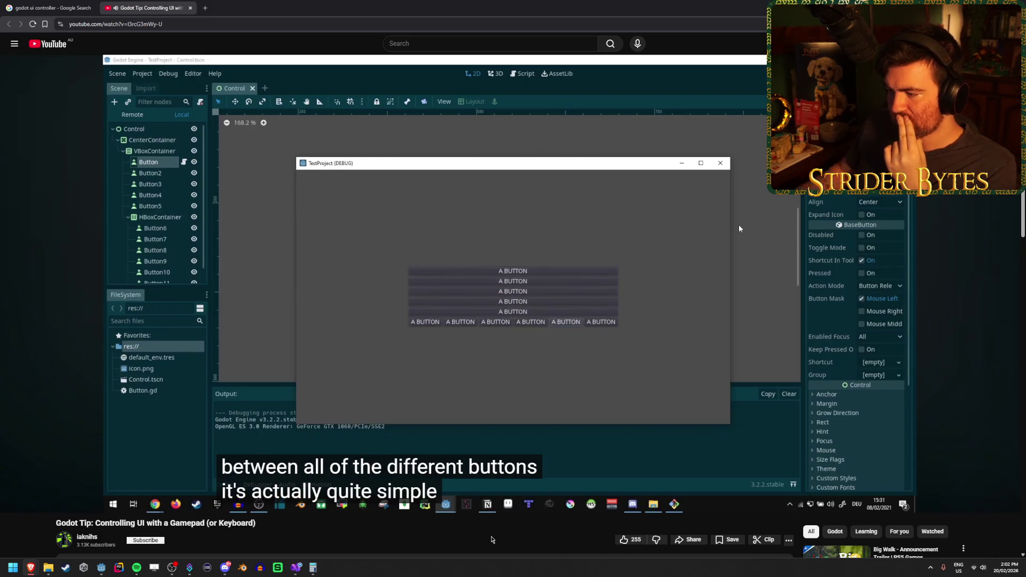
left_click(244, 348)
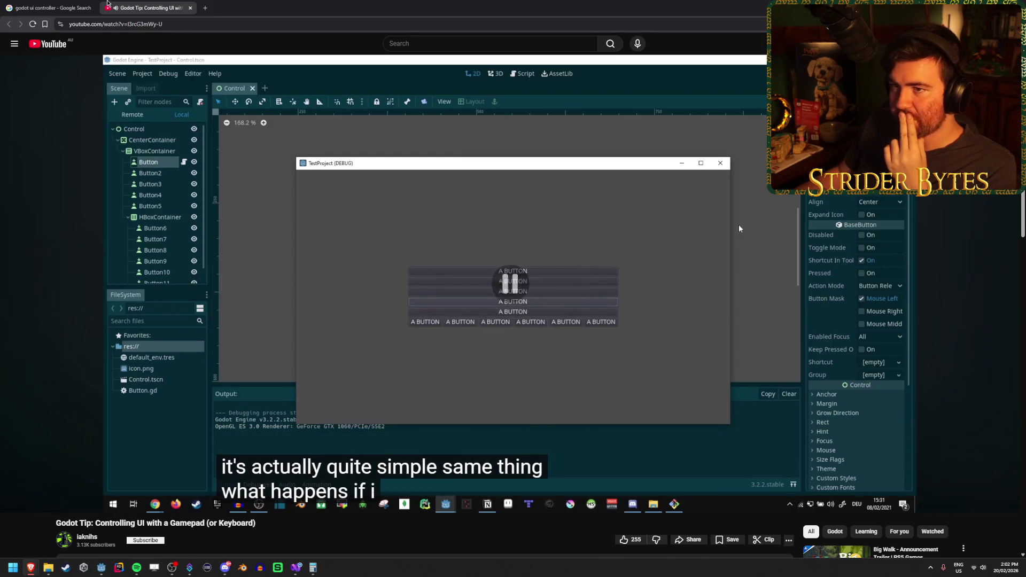
middle_click(113, 4)
key("alt+Tab")
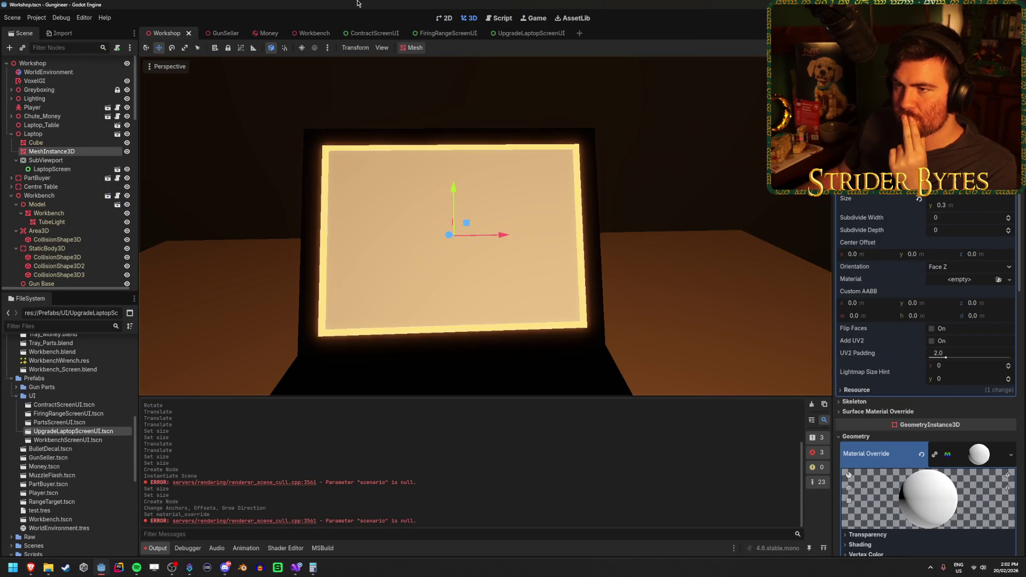
Create a User Interface scratch scene, discard it without saving, then switch to the browser.
left_click(579, 33)
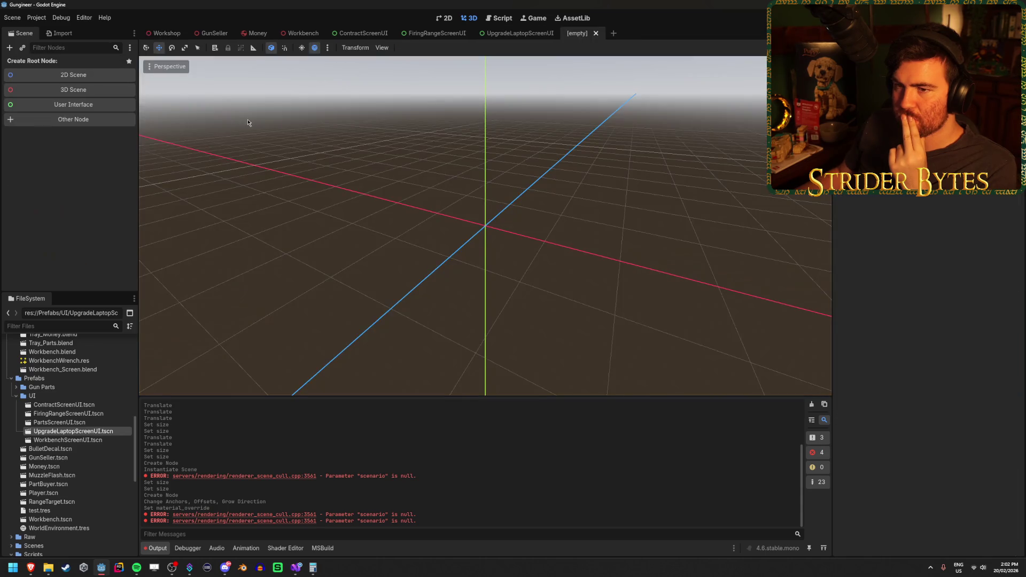
left_click(114, 106)
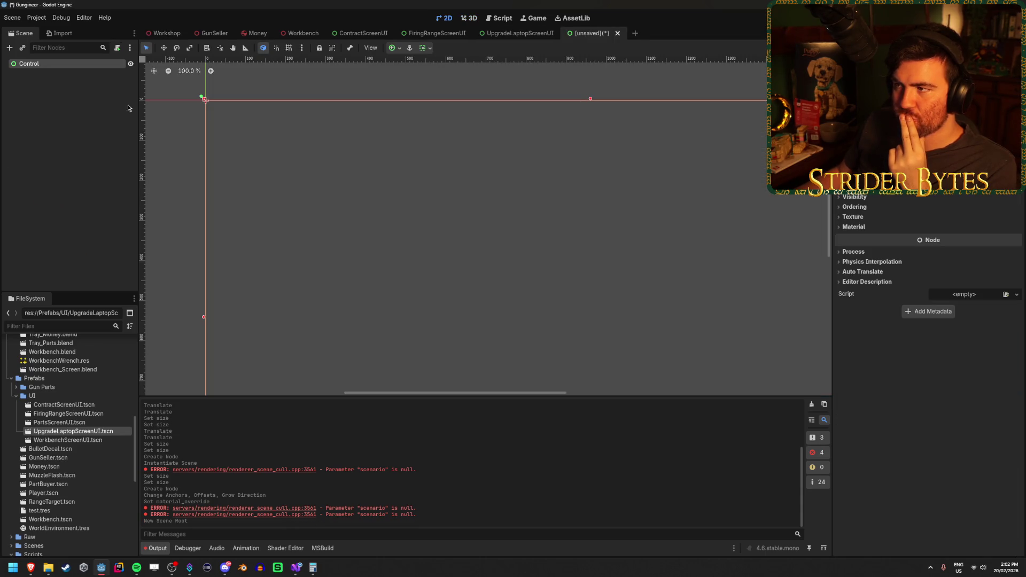
left_click(617, 35)
left_click(565, 305)
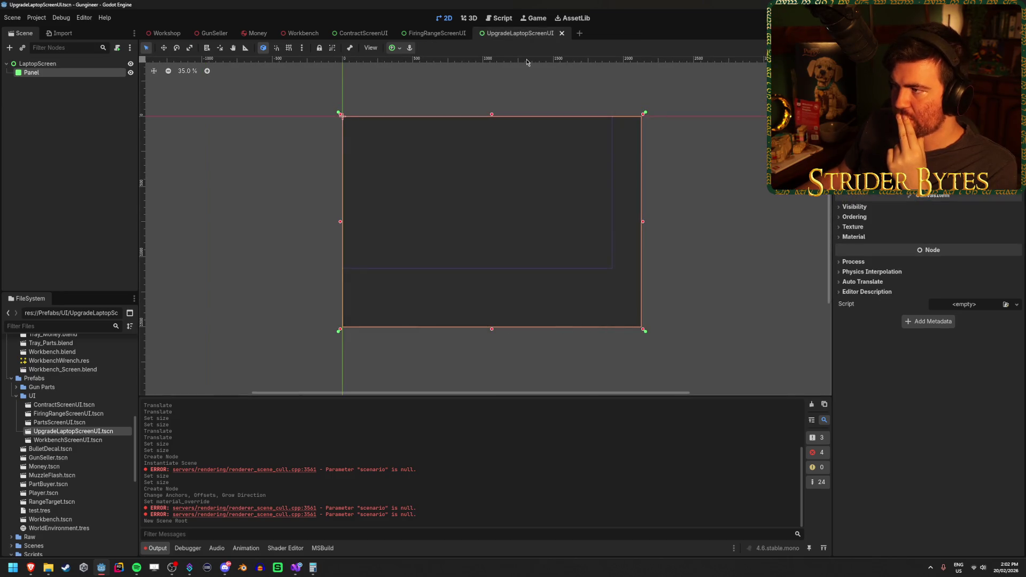
left_click(59, 207)
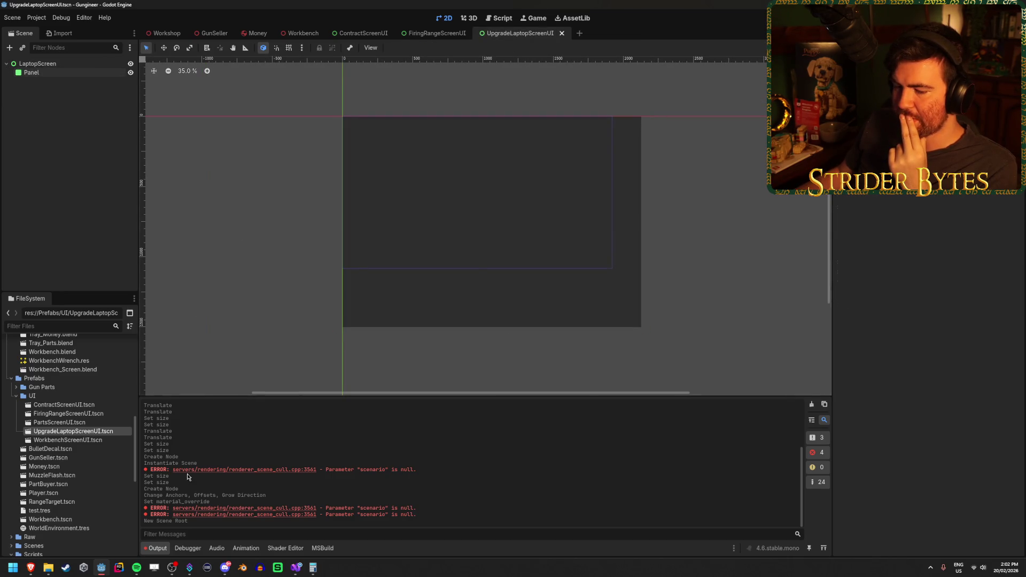
mouse_move(31, 567)
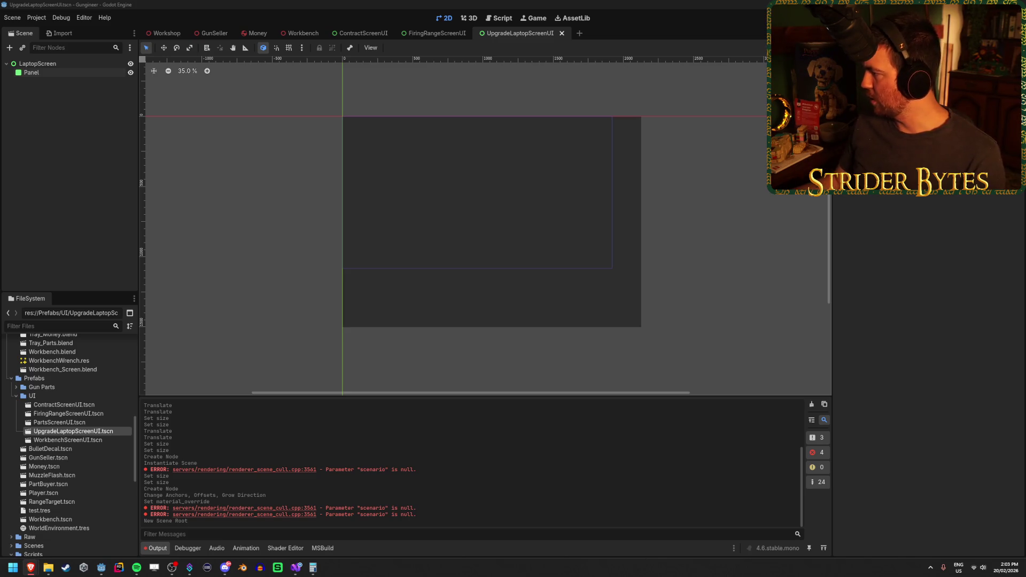
key("alt+Tab")
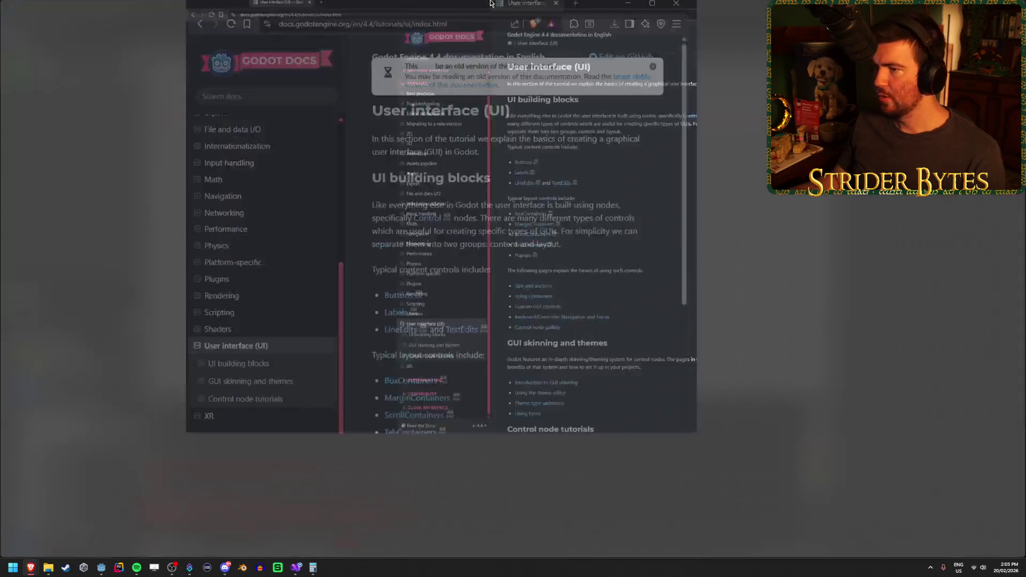
Open and read the Keyboard/Controller Navigation and Focus docs page.
scroll(594, 292, "down", 2)
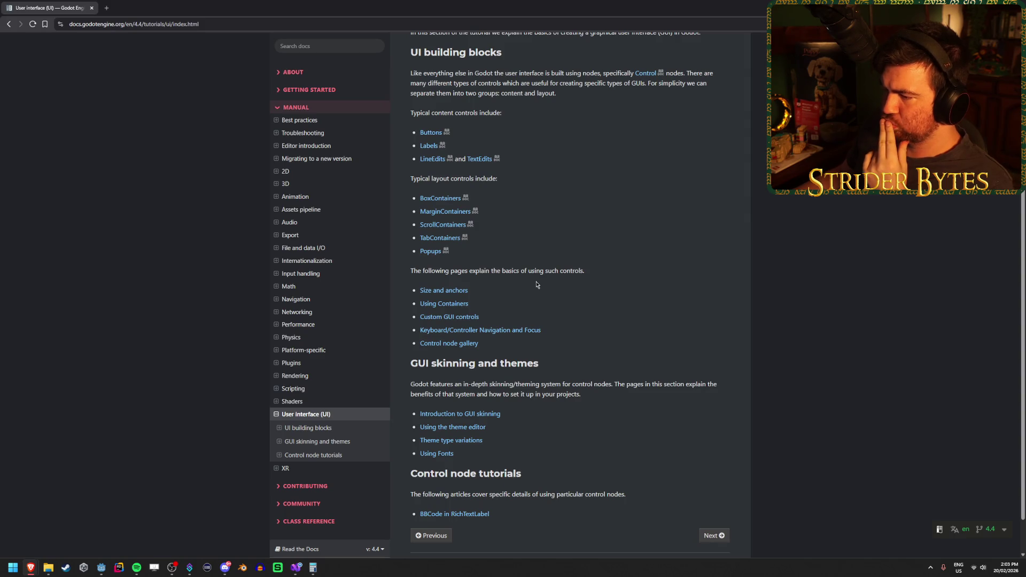
left_click(523, 334)
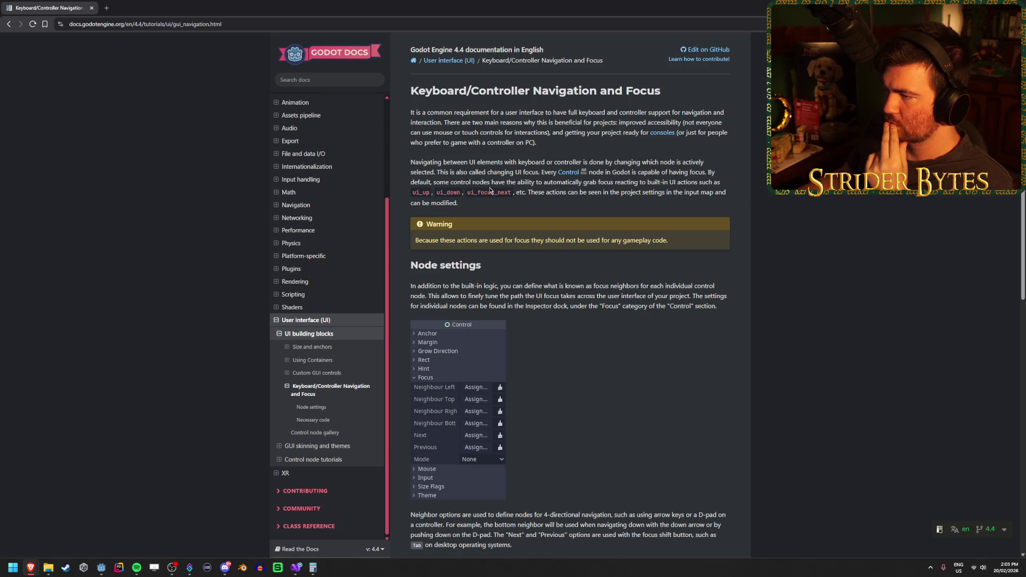
left_click_drag(567, 182, 703, 186)
left_click(703, 187)
scroll(629, 230, "down", 4)
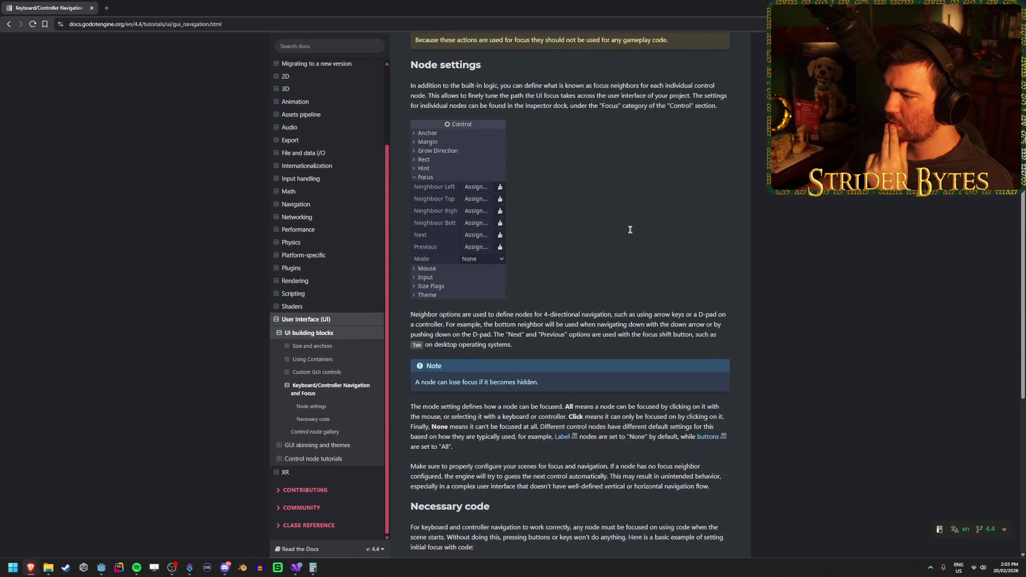
scroll(630, 229, "down", 2)
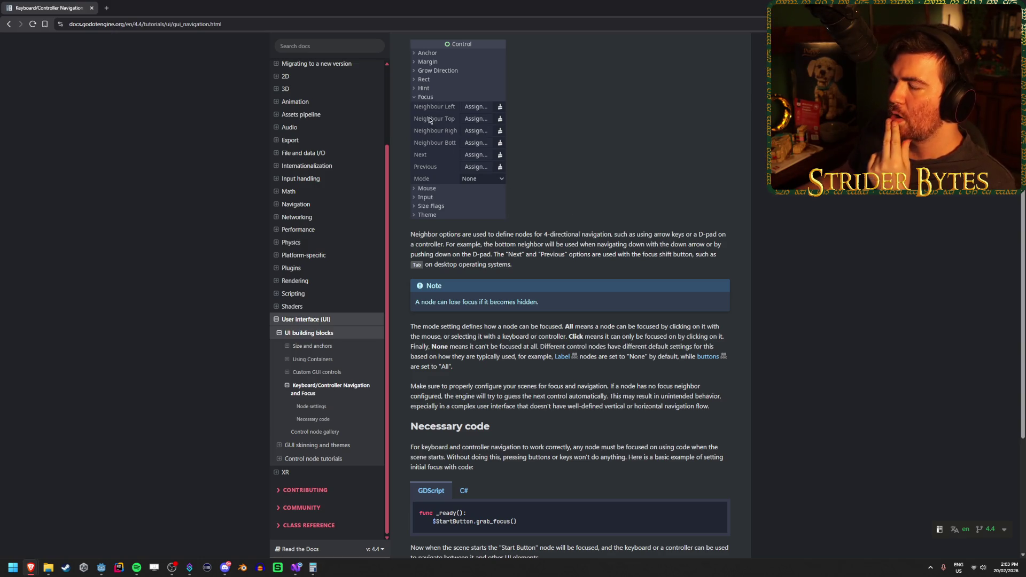
scroll(609, 230, "up", 3)
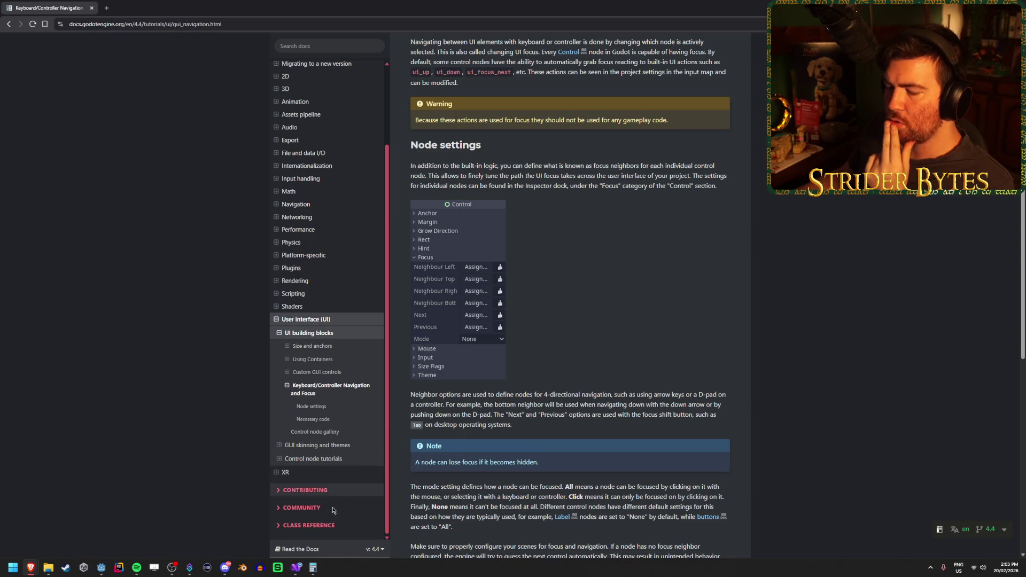
Return to the Godot editor's UpgradeLaptopScreenUI scene, selecting then deselecting the Panel.
left_click(101, 568)
left_click(65, 75)
left_click(81, 117)
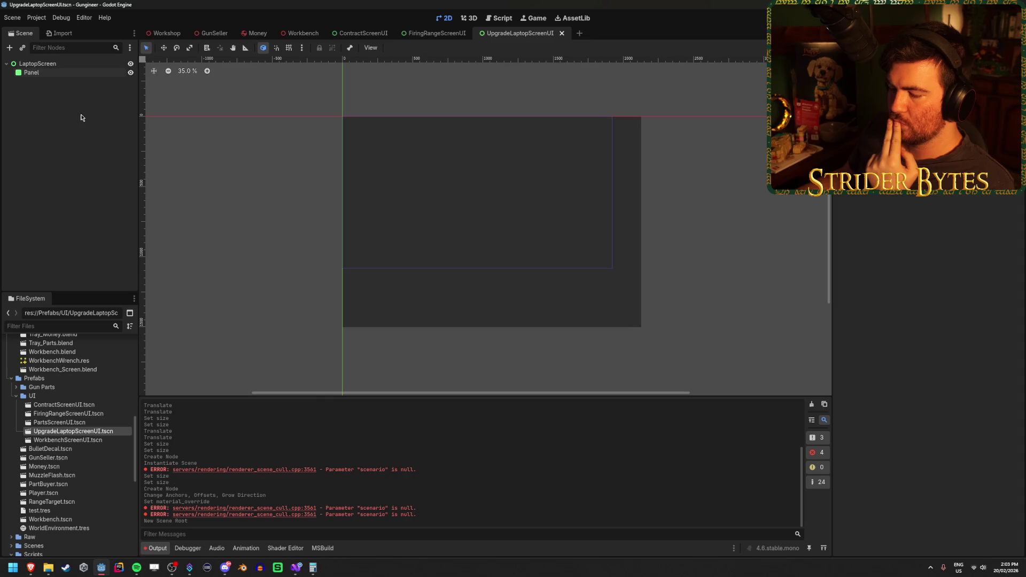
right_click(79, 73)
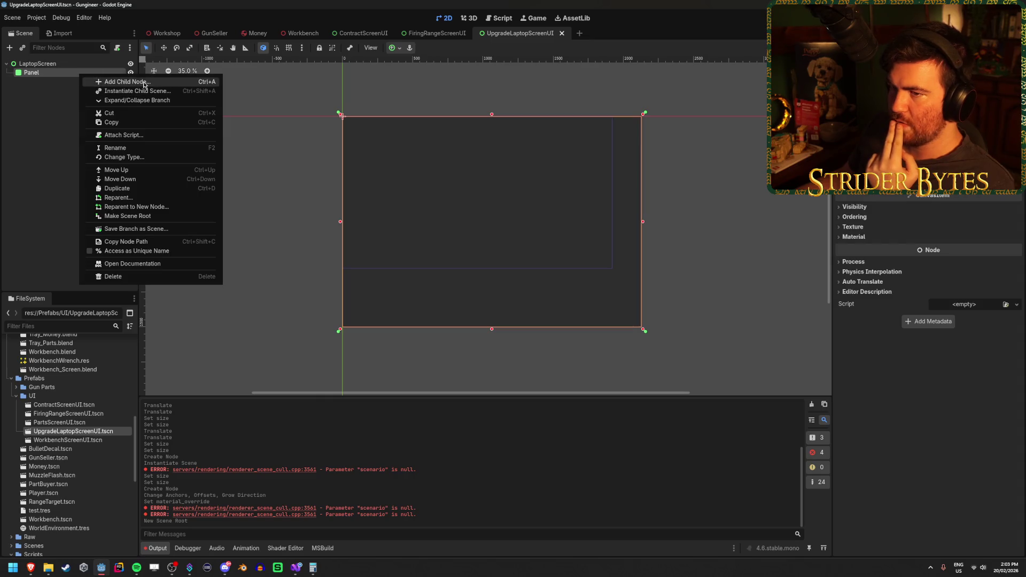
left_click(97, 82)
type("button")
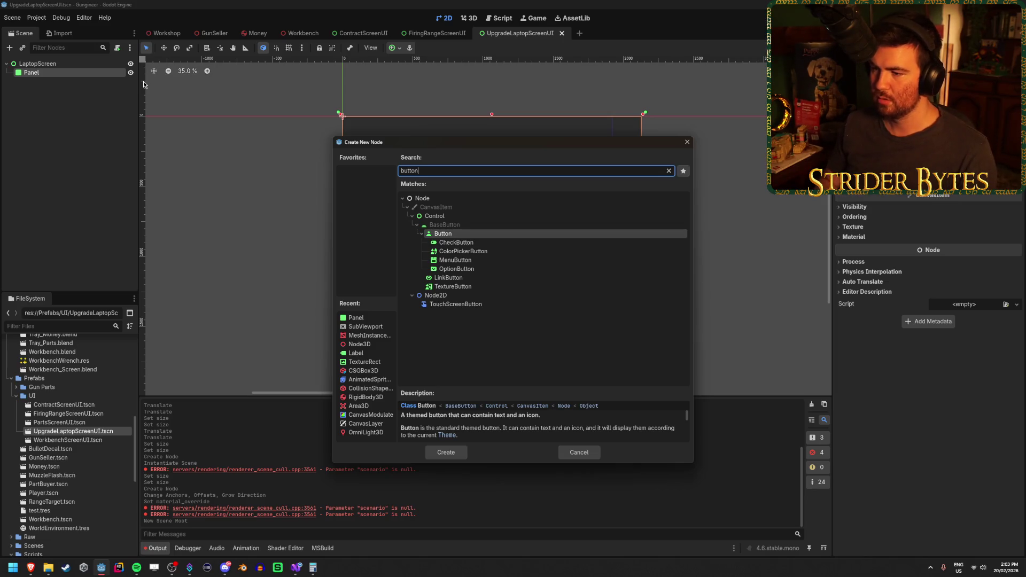
key("Return")
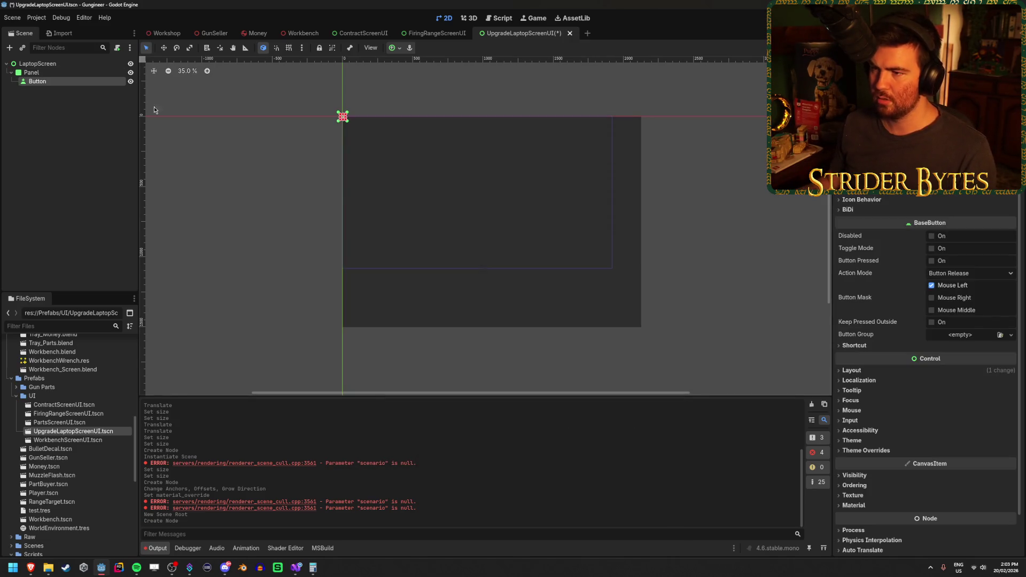
scroll(855, 368, "down", 2)
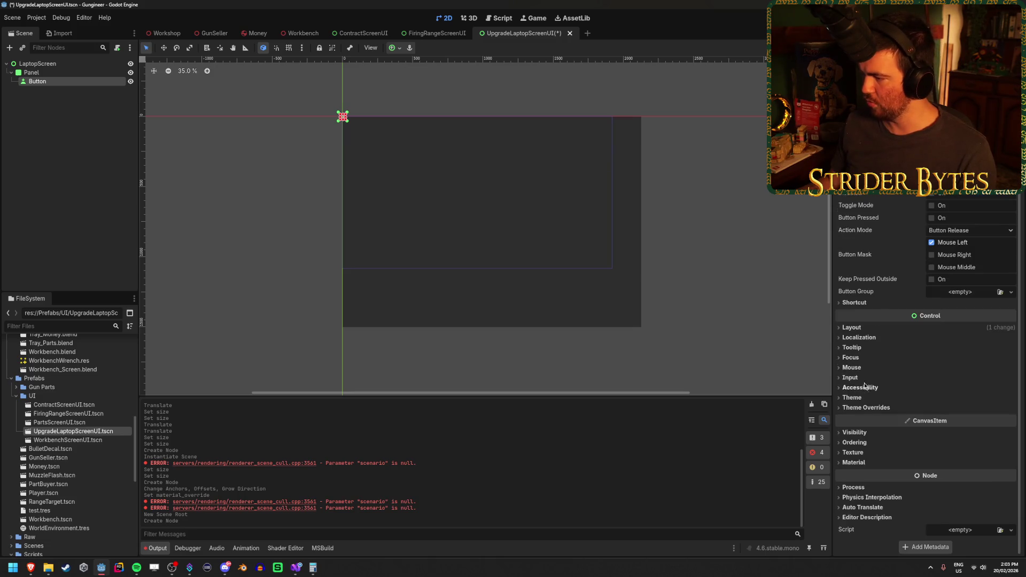
left_click(855, 358)
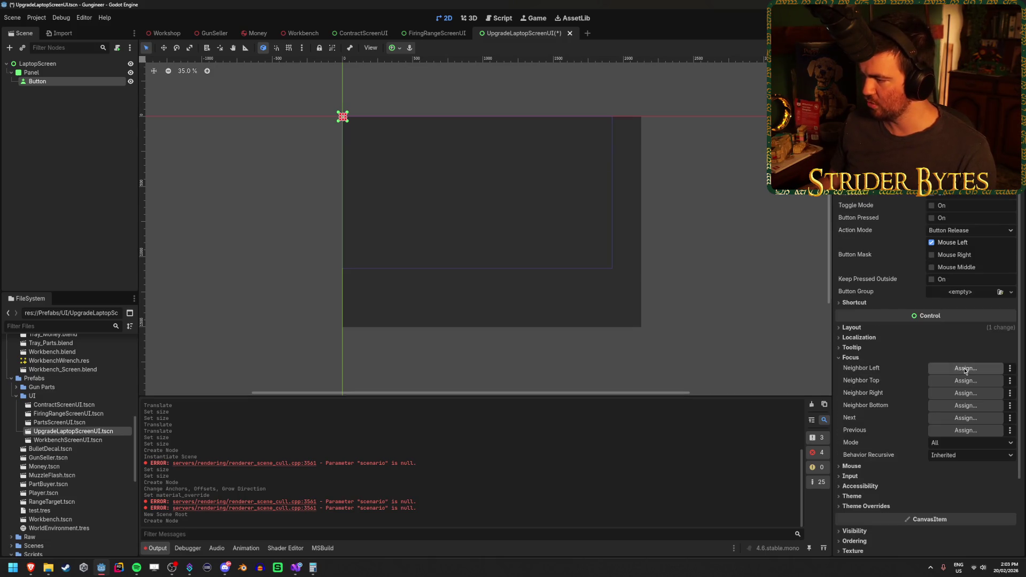
mouse_move(866, 373)
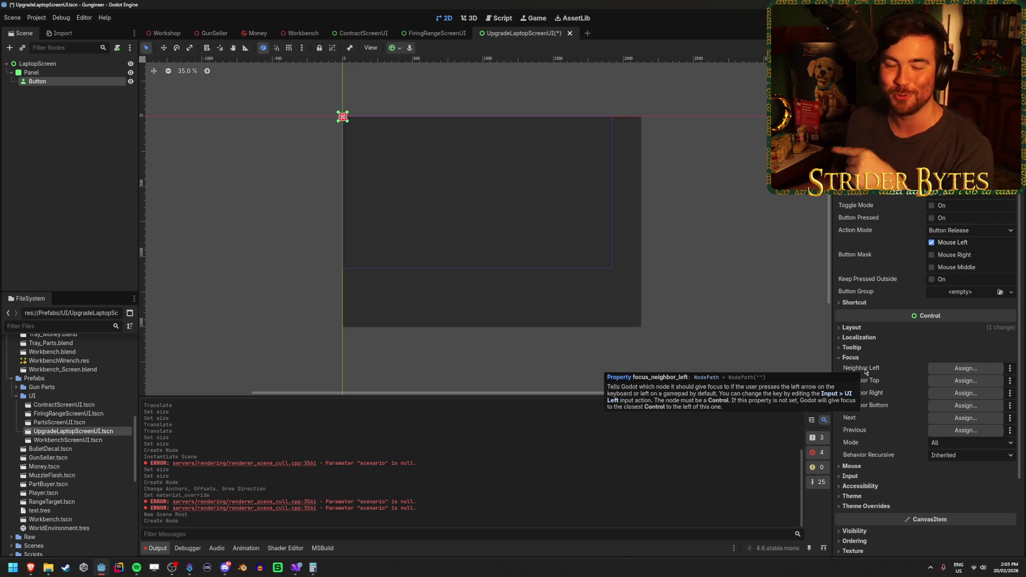
left_click(118, 117)
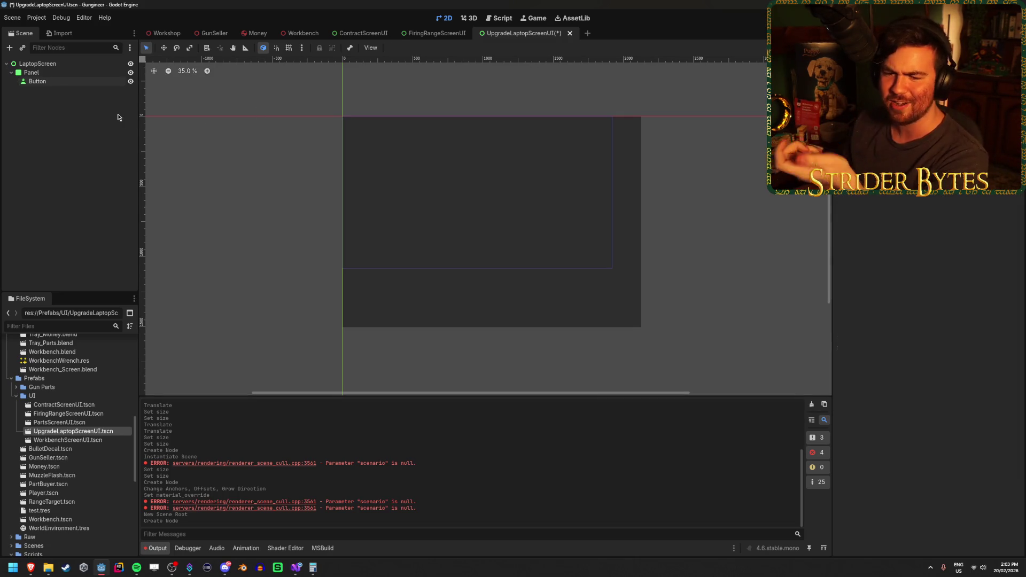
left_click(70, 81)
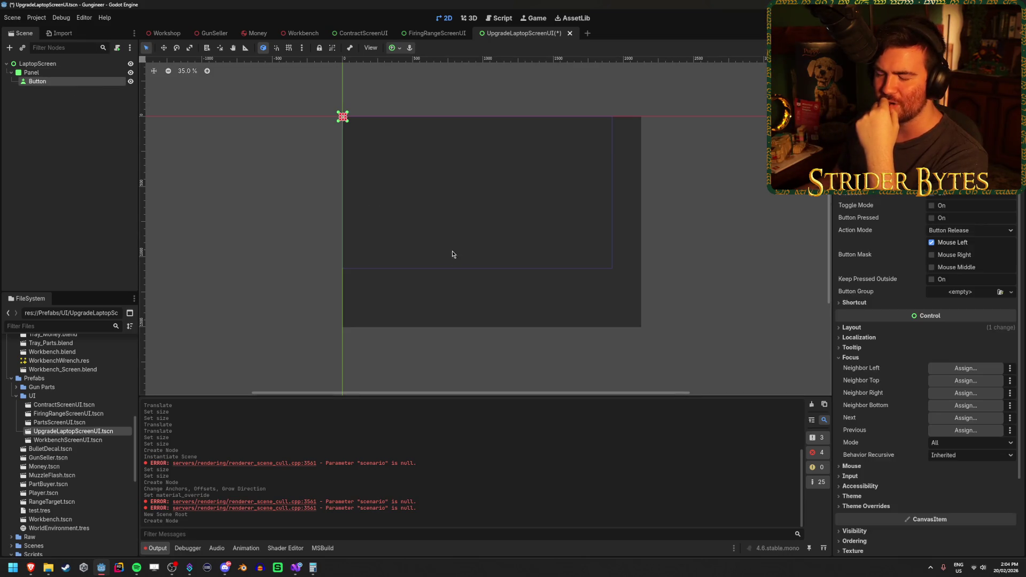
left_click(65, 101)
left_click(73, 81)
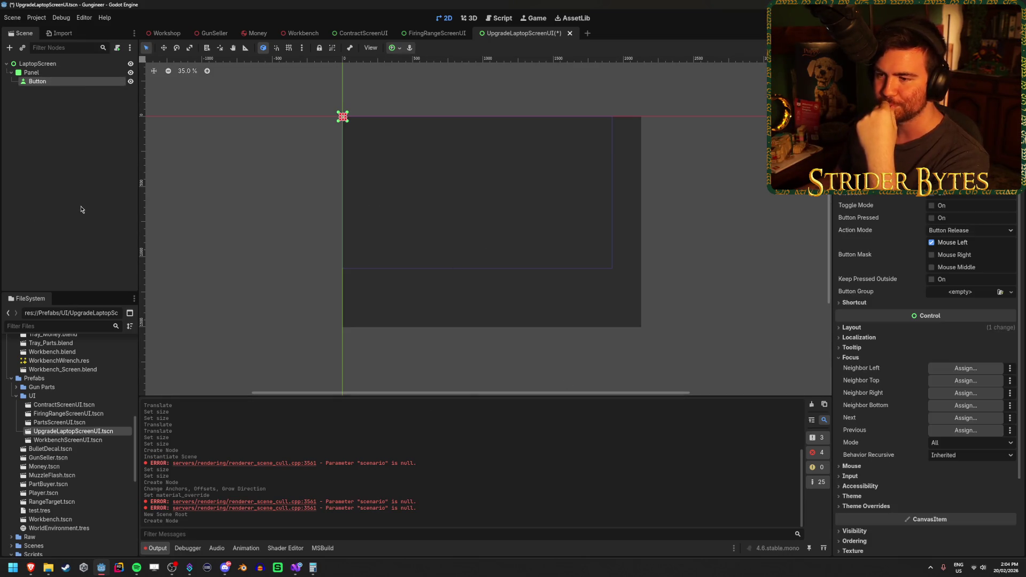
left_click(81, 210)
left_click(92, 82)
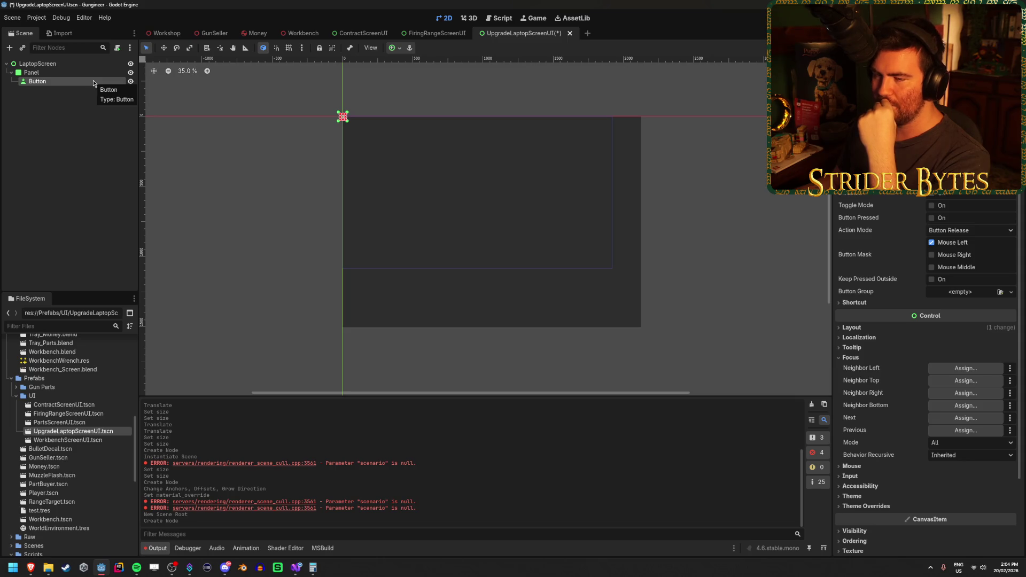
left_click(98, 133)
left_click(100, 83)
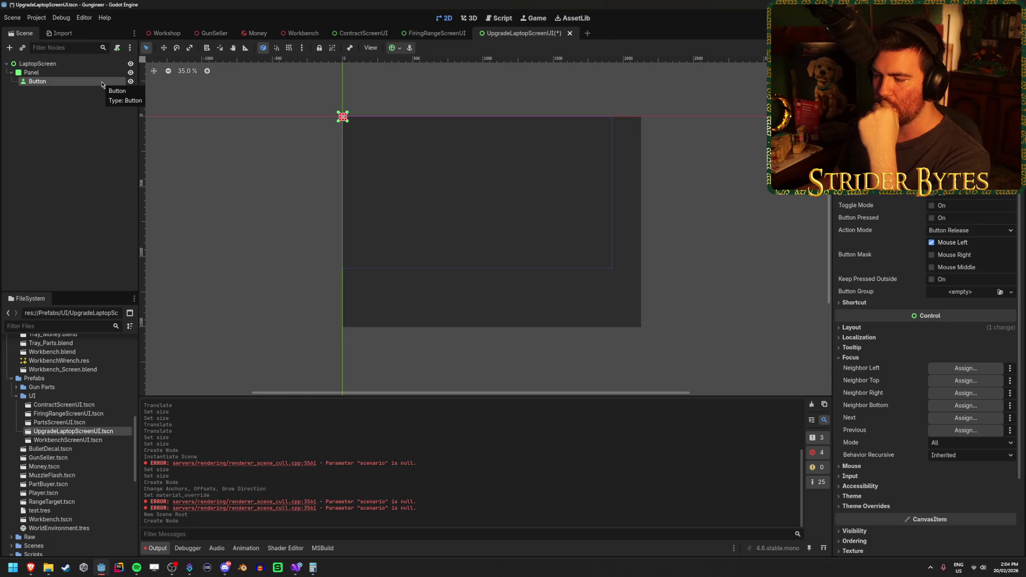
left_click(99, 156)
left_click(101, 83)
left_click(99, 152)
left_click(100, 82)
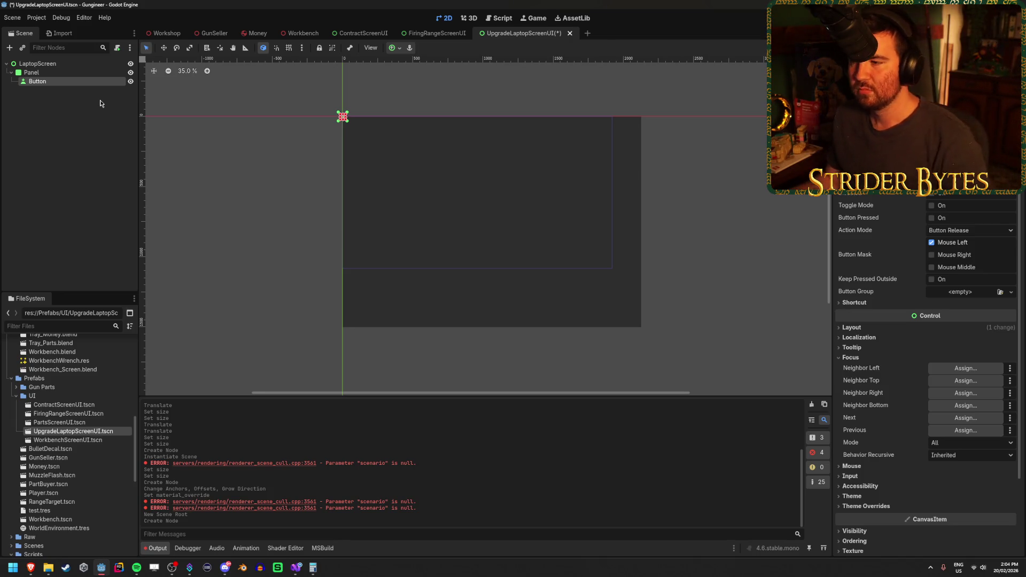
scroll(567, 218, "up", 2)
scroll(521, 235, "down", 1)
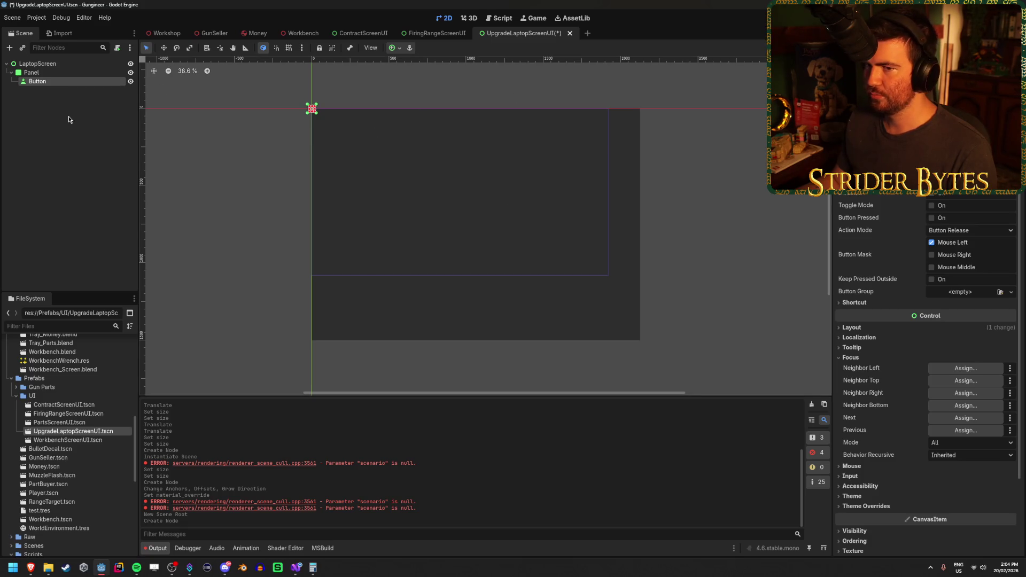
left_click(32, 72)
left_click(70, 82)
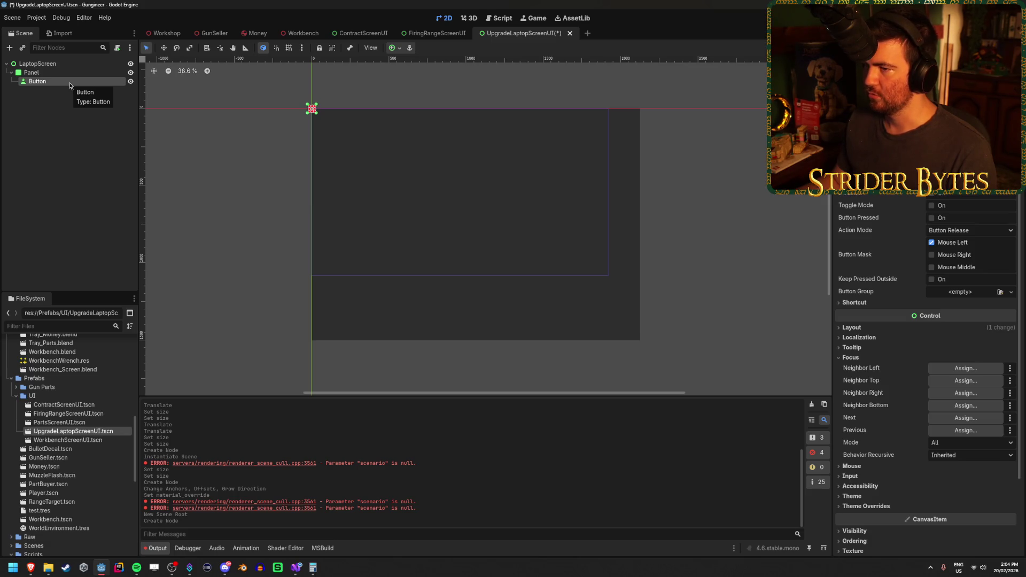
mouse_move(31, 567)
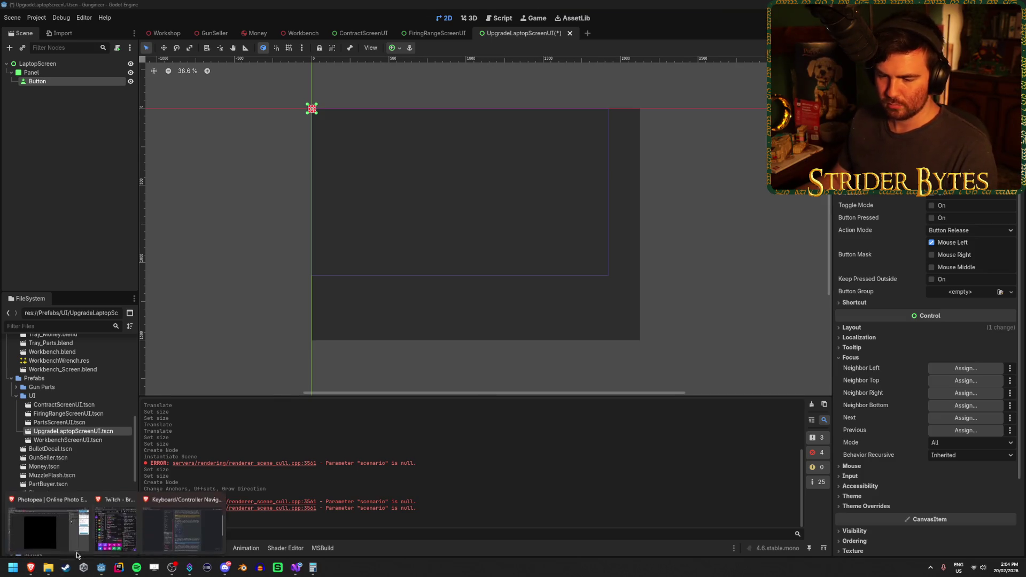
Bring the docs browser forward and go back to the User interface (UI) index.
left_click(191, 521)
scroll(386, 281, "down", 5)
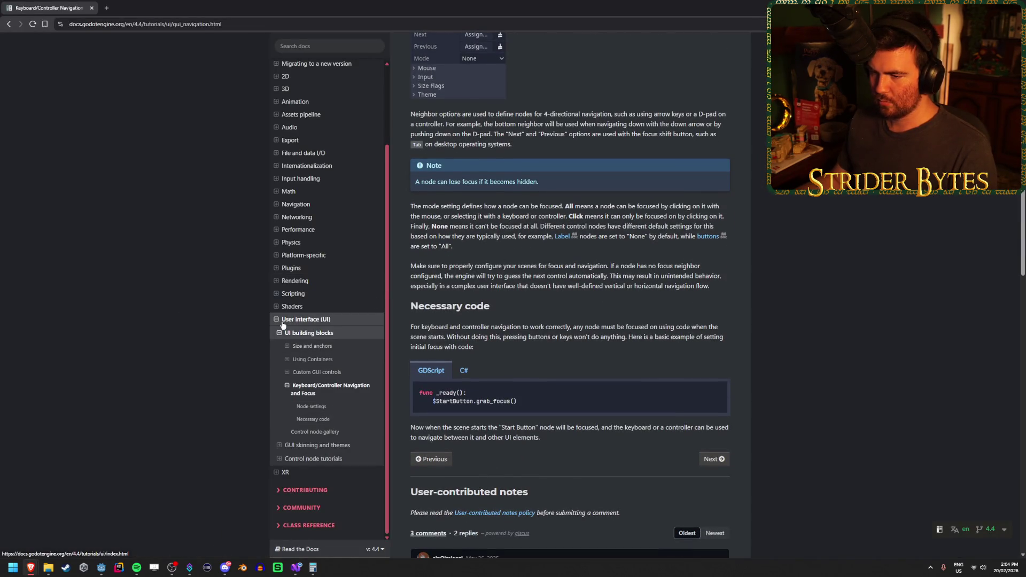
left_click(8, 24)
Go back to the 'godot ui' Google results and place the cursor in the search box.
scroll(534, 240, "up", 2)
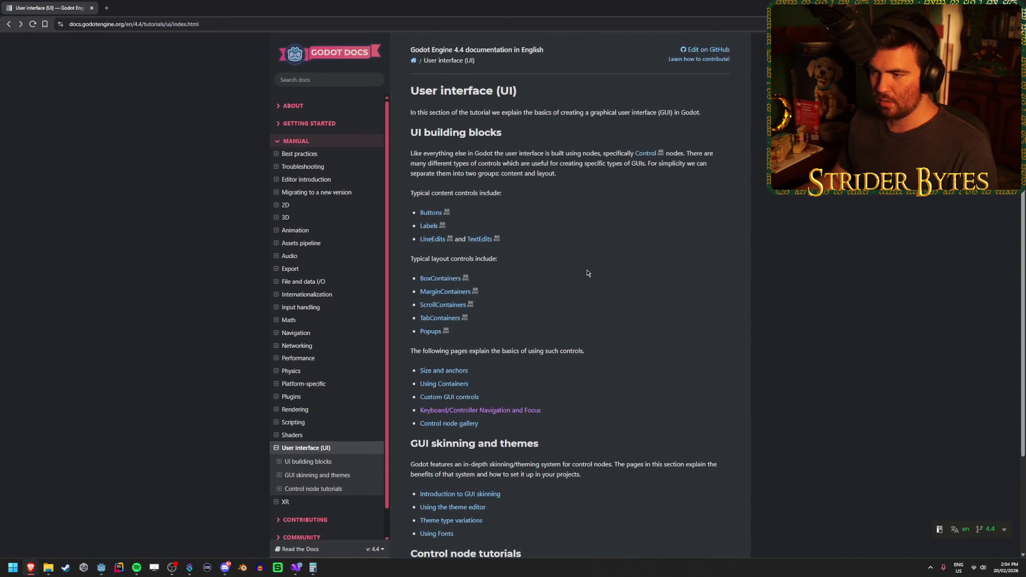
scroll(536, 190, "down", 2)
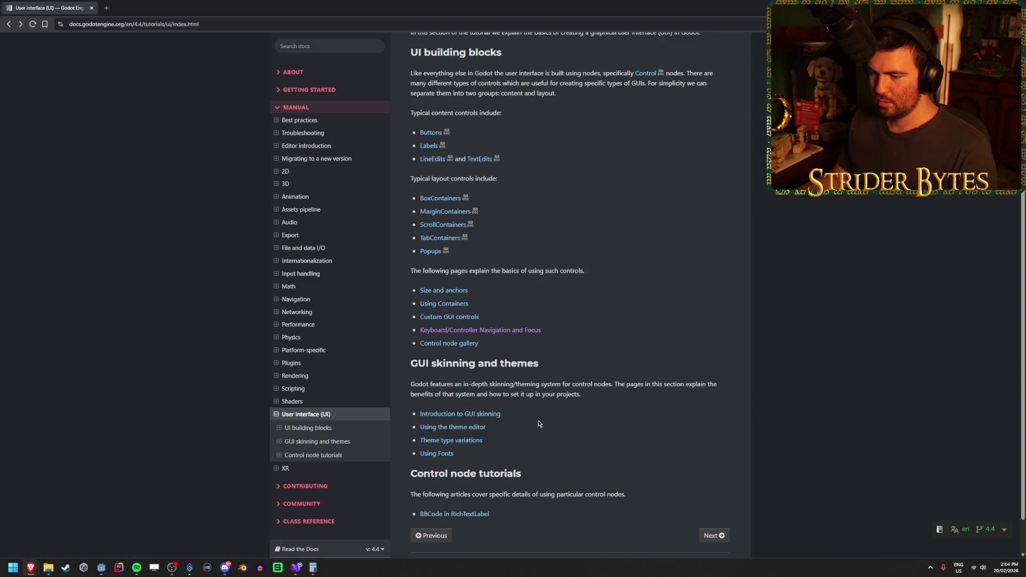
scroll(537, 420, "up", 1)
scroll(570, 405, "up", 1)
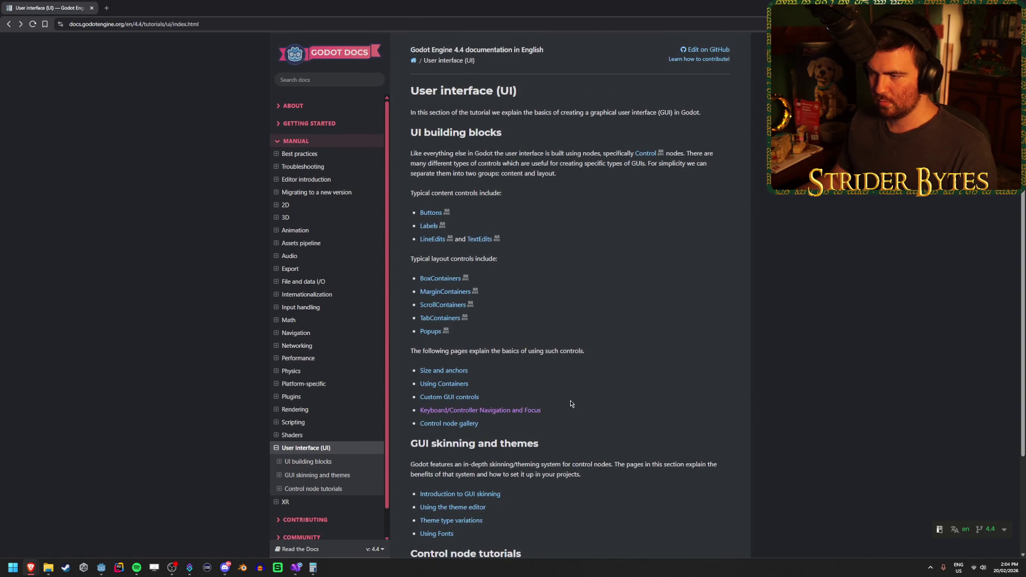
left_click(9, 24)
left_click(203, 58)
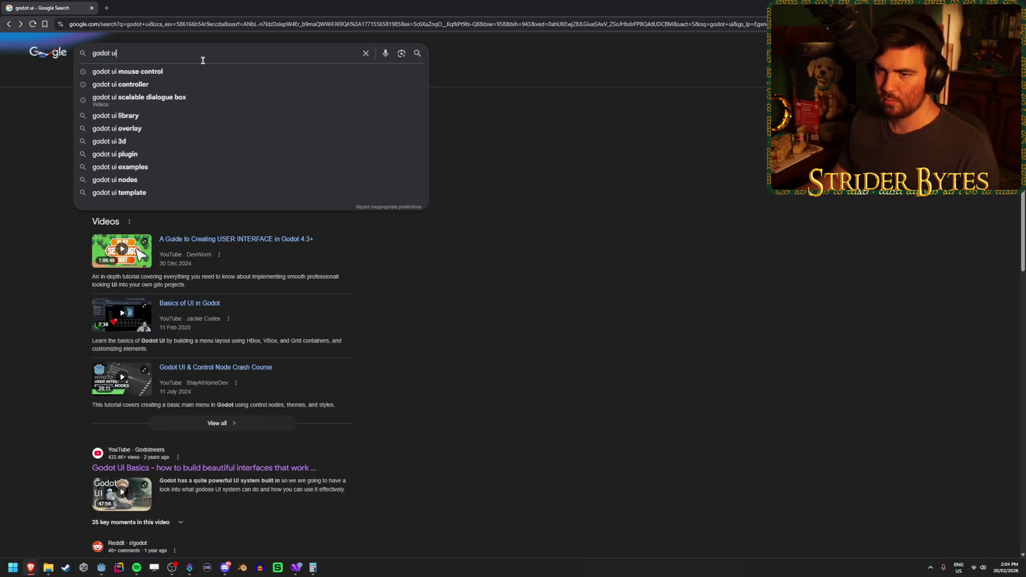
Search Google for 'godot gui' and open the Design the GUI docs result.
key("Left")
key("Left")
type("g")
key("Return")
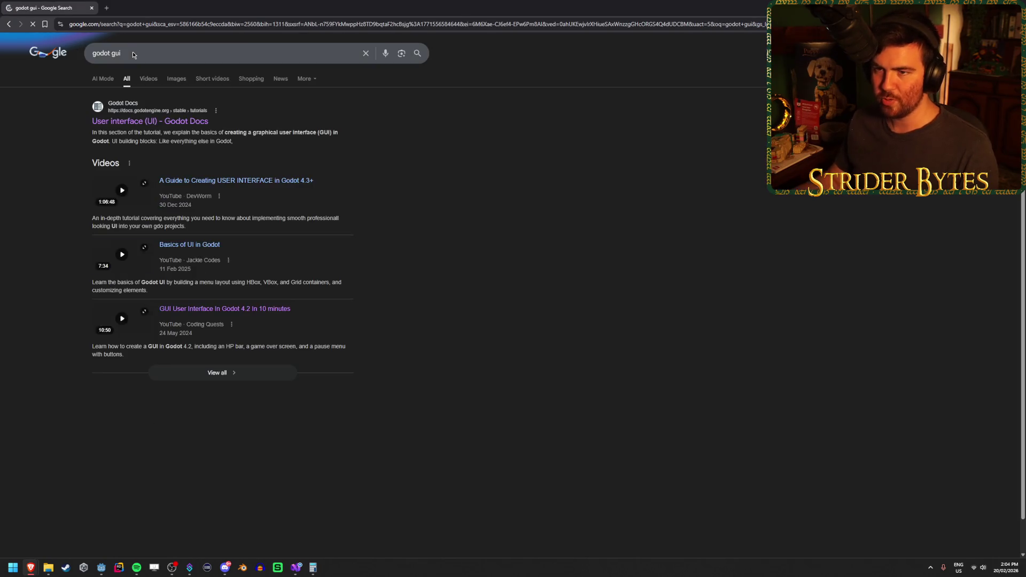
left_click(305, 416)
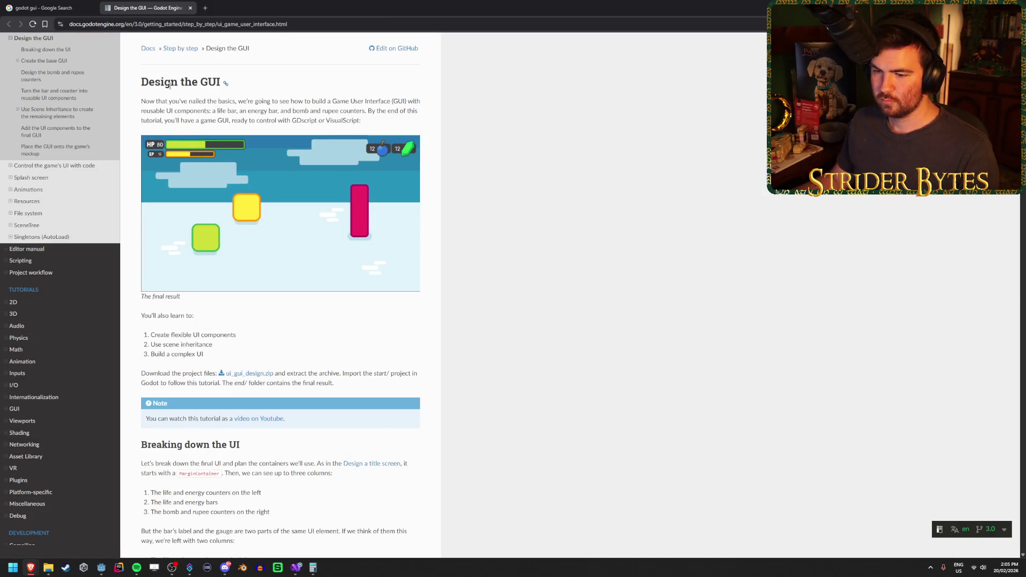
Scroll through the Design the GUI tutorial page.
scroll(170, 85, "down", 5)
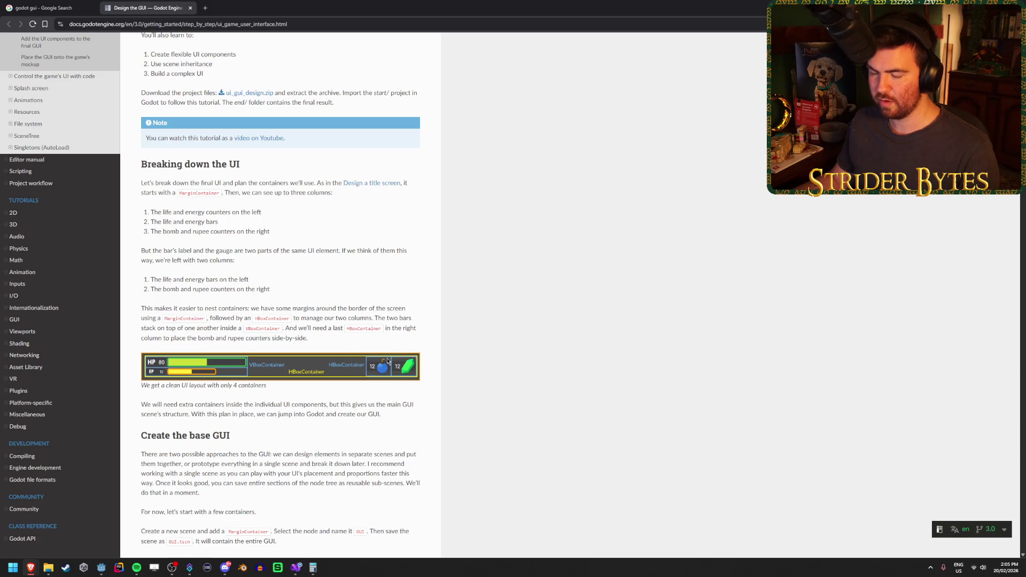
scroll(433, 366, "down", 3)
scroll(432, 365, "down", 4)
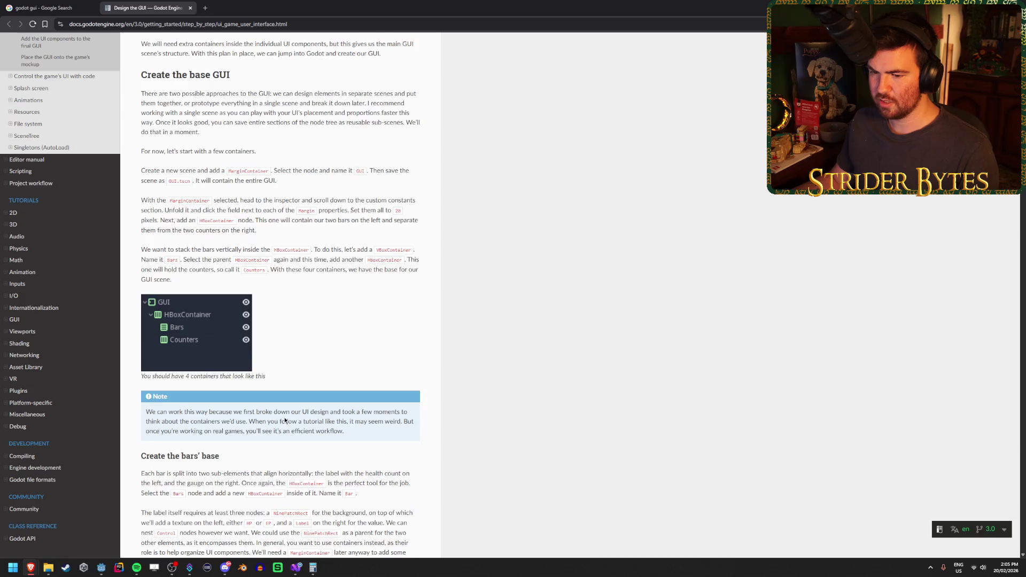
scroll(284, 420, "down", 4)
scroll(288, 384, "down", 6)
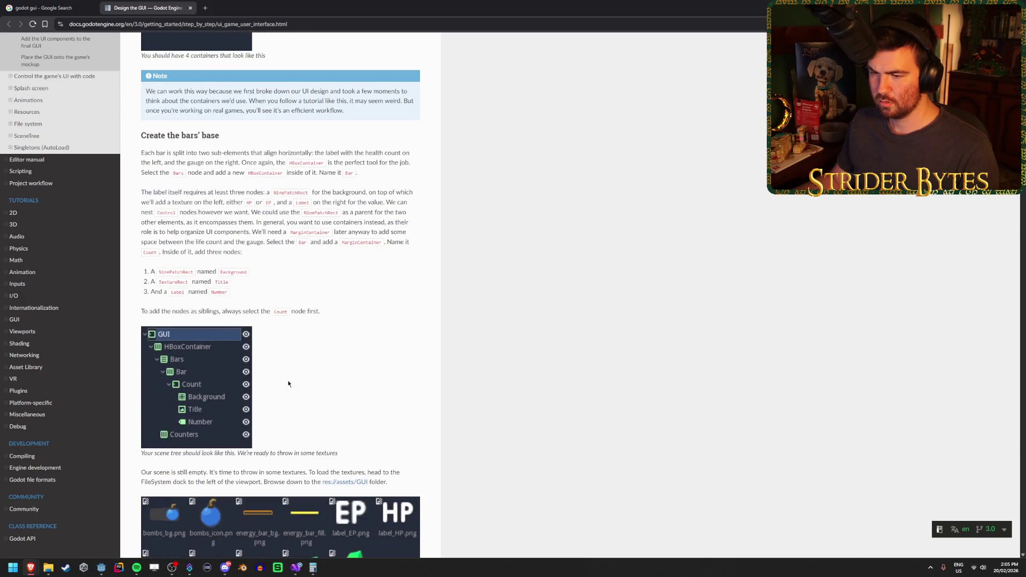
scroll(287, 384, "down", 15)
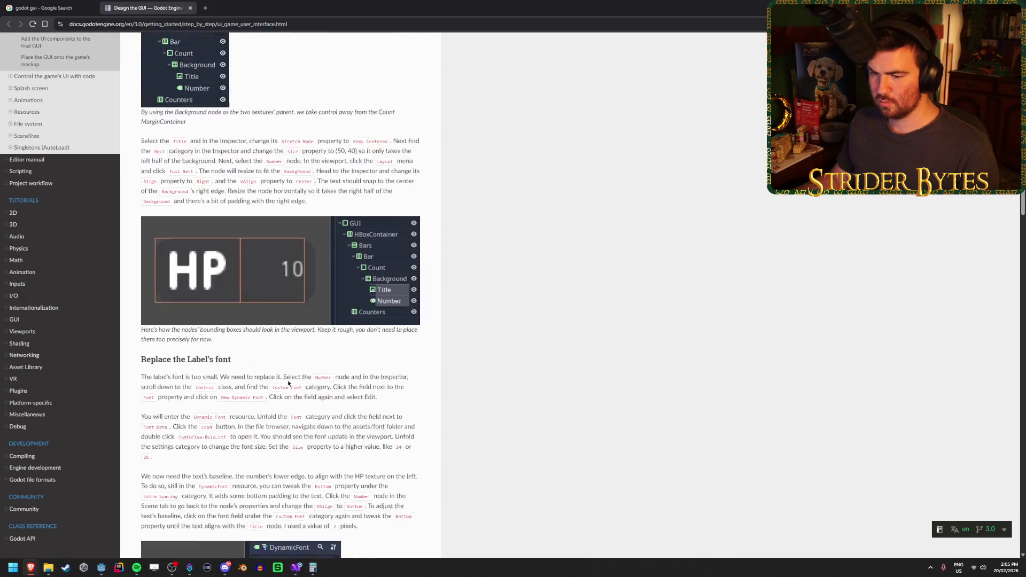
scroll(288, 383, "down", 11)
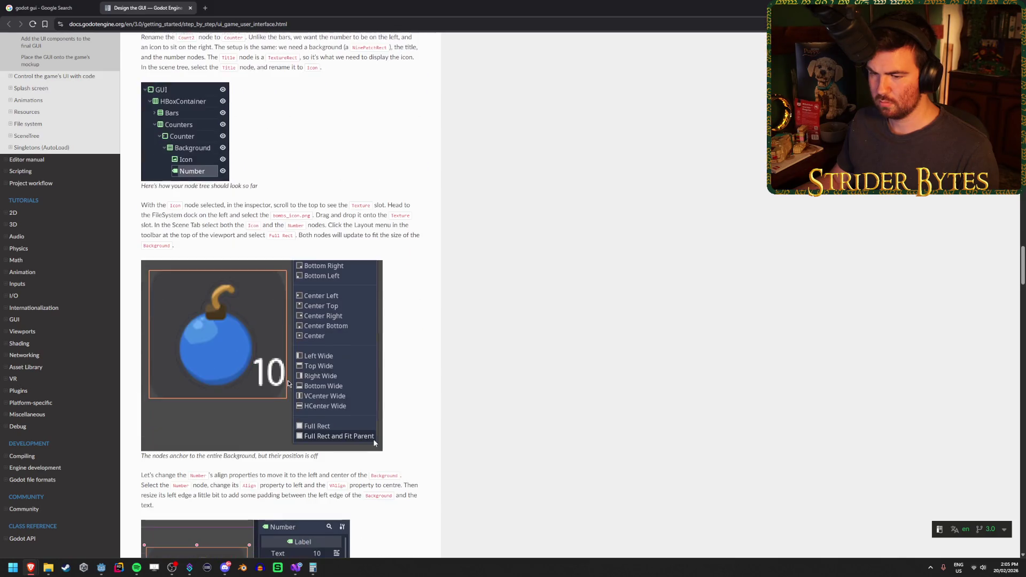
scroll(287, 383, "down", 4)
scroll(287, 383, "up", 20)
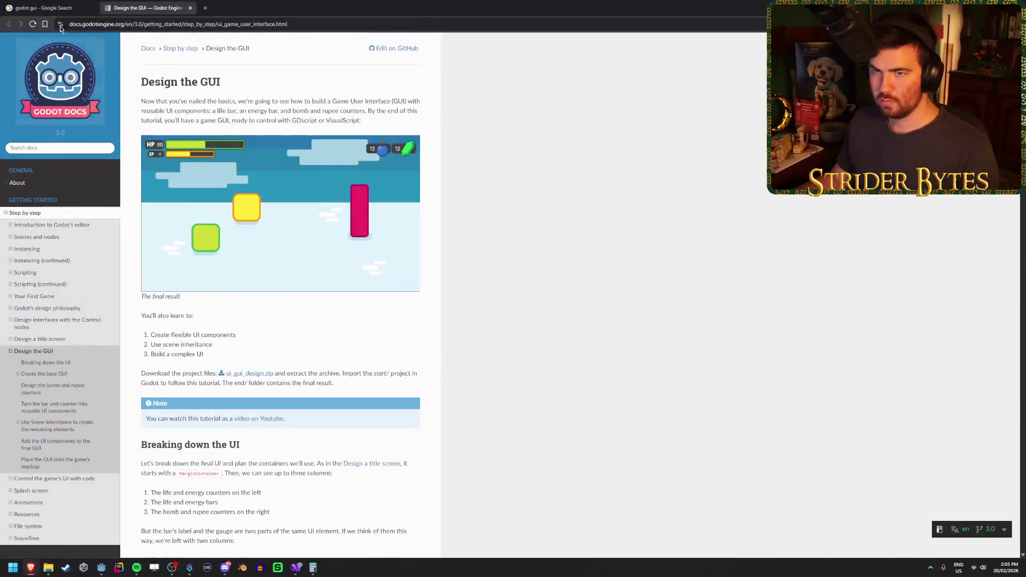
In the Google results tab, replace 'gui' in the query with 'margin container'.
left_click(43, 7)
double_click(174, 54)
type("margin")
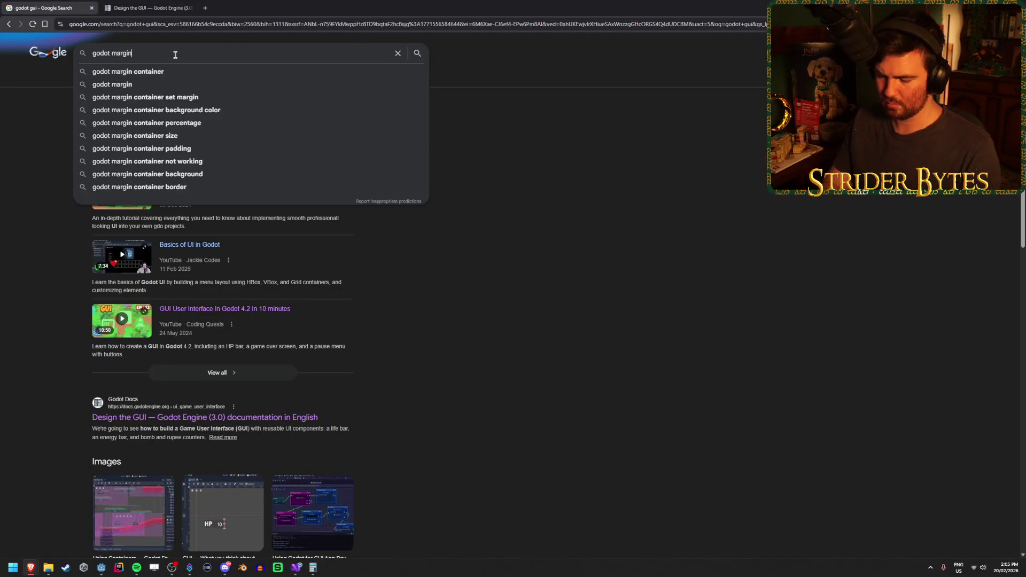
type(" container")
Search 'godot margin container', read the MarginContainer class page, then select Panel back in Godot.
key("Return")
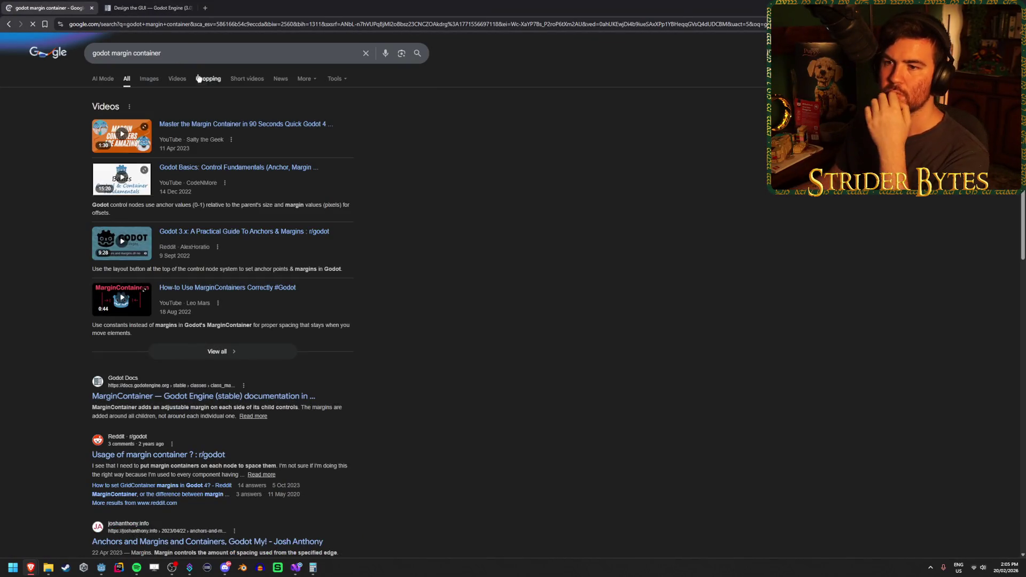
left_click(228, 401)
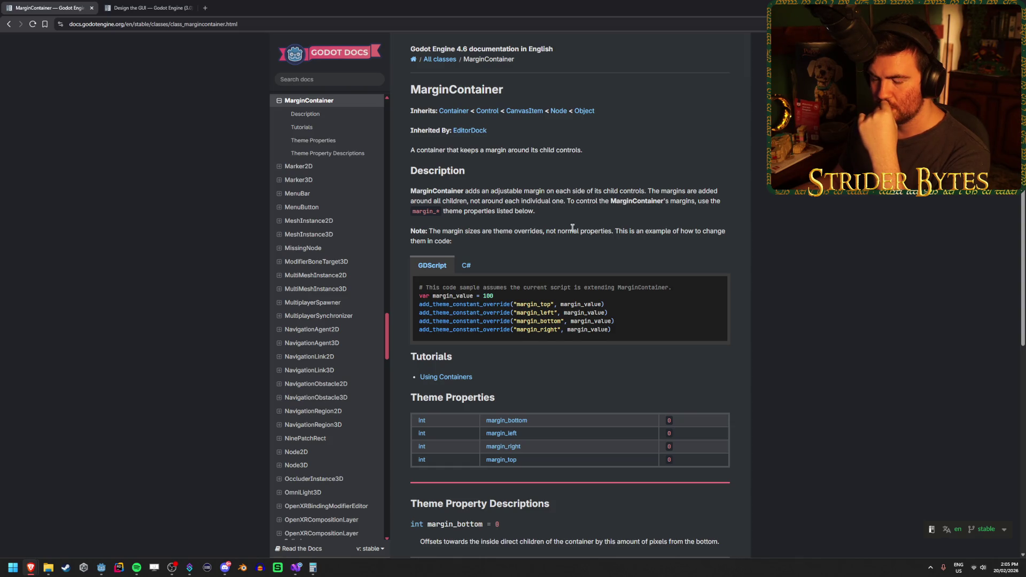
scroll(573, 231, "down", 2)
scroll(573, 232, "up", 2)
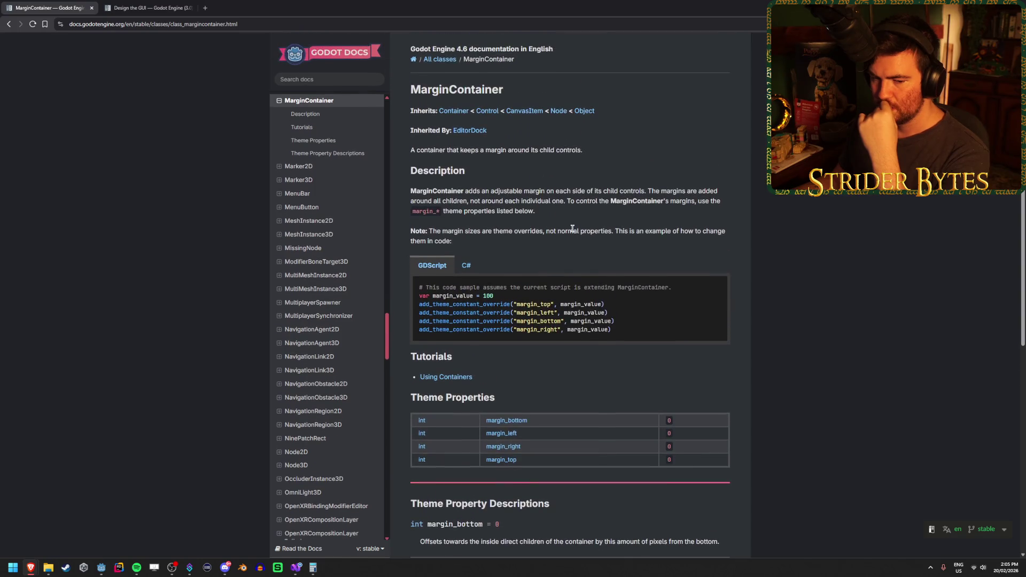
scroll(572, 229, "down", 3)
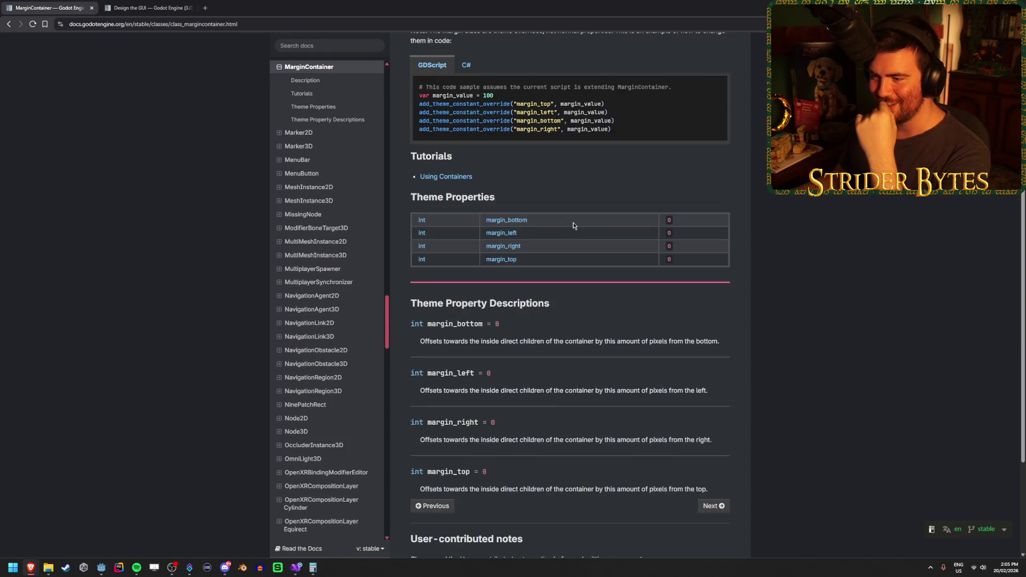
scroll(572, 225, "down", 1)
scroll(573, 225, "up", 4)
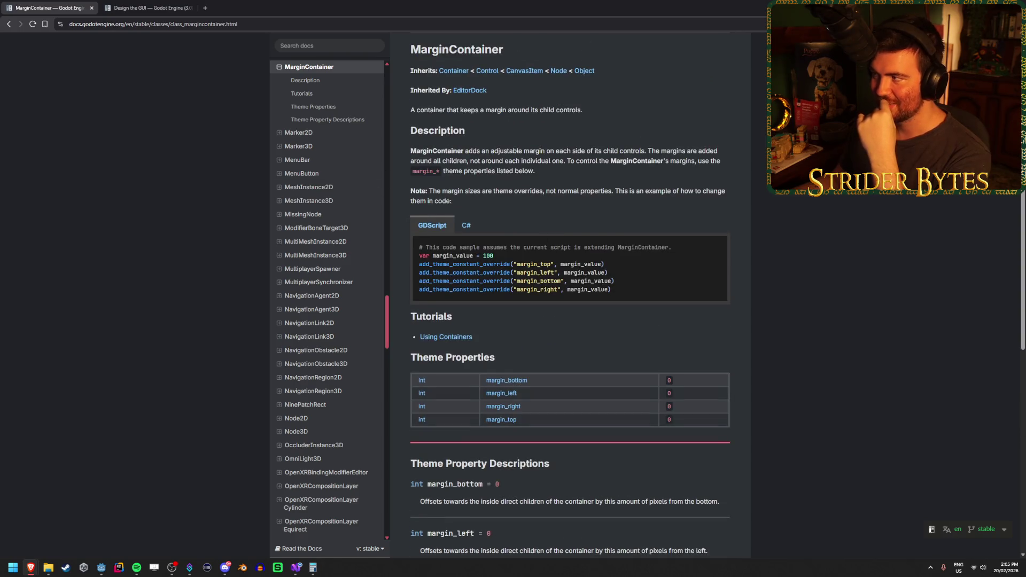
key("alt+Tab")
left_click(75, 72)
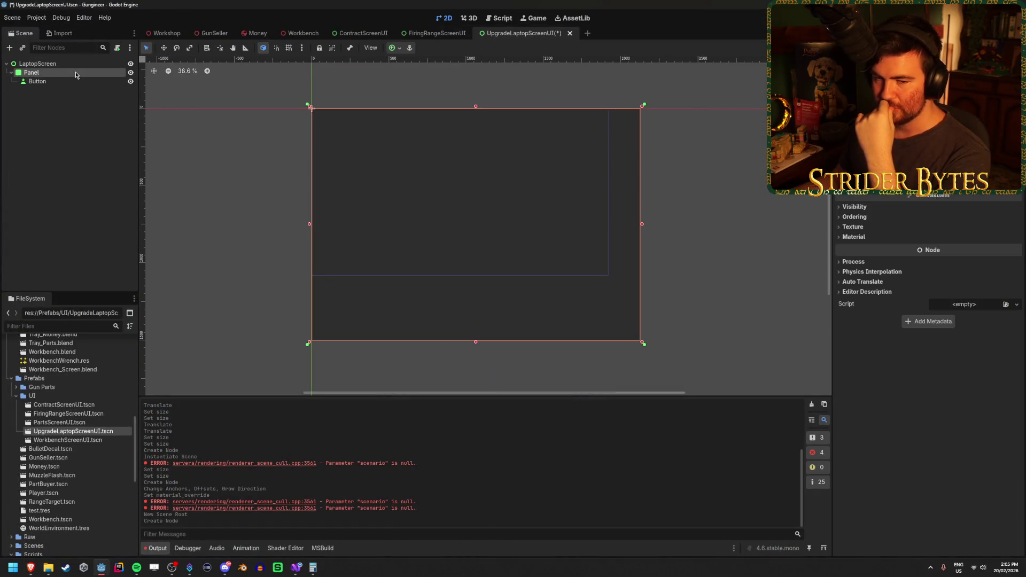
Select the Panel's Button with its label text blank and open its Icon texture menu.
left_click(80, 81)
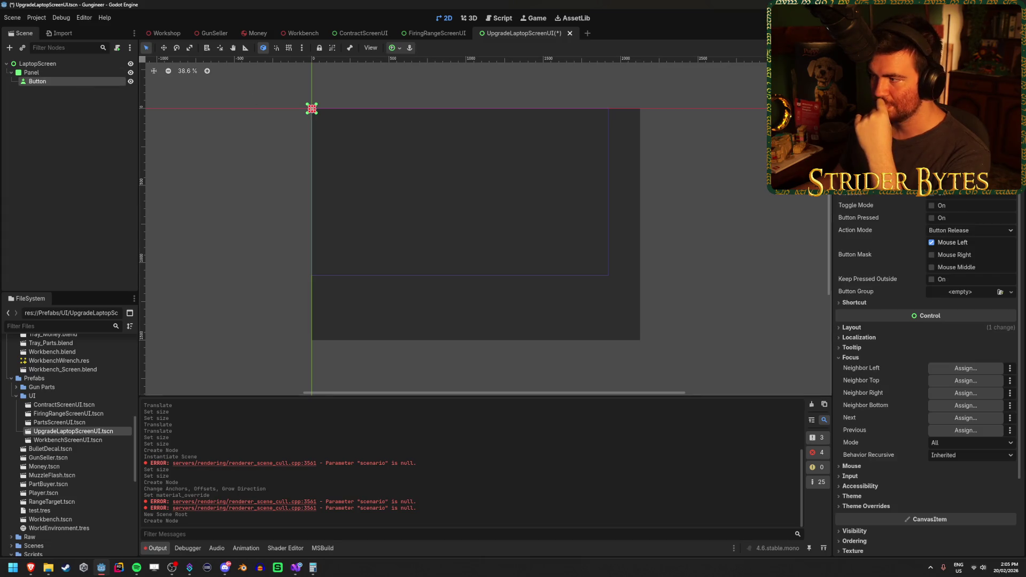
scroll(881, 244, "up", 2)
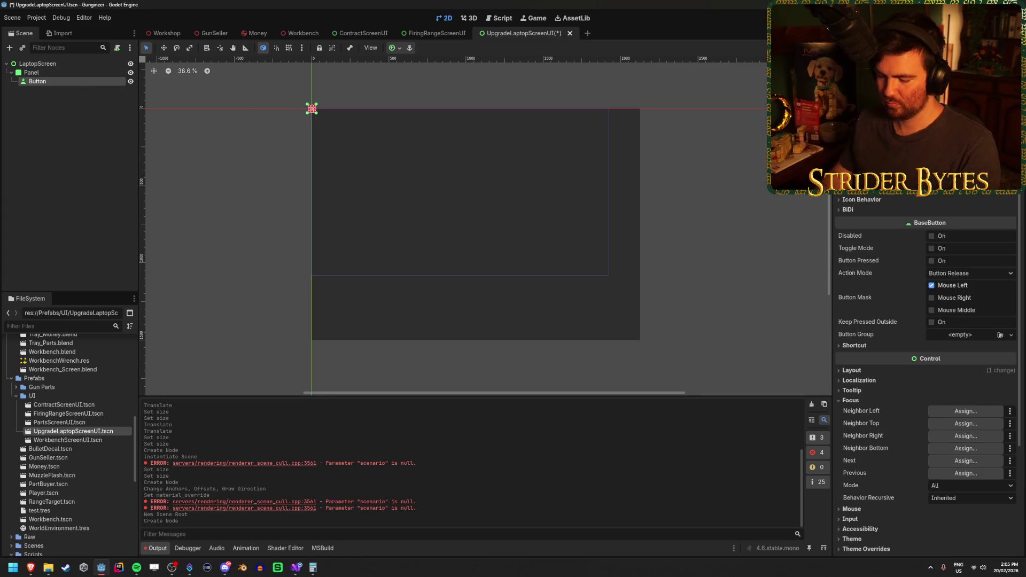
key("Caps_Lock")
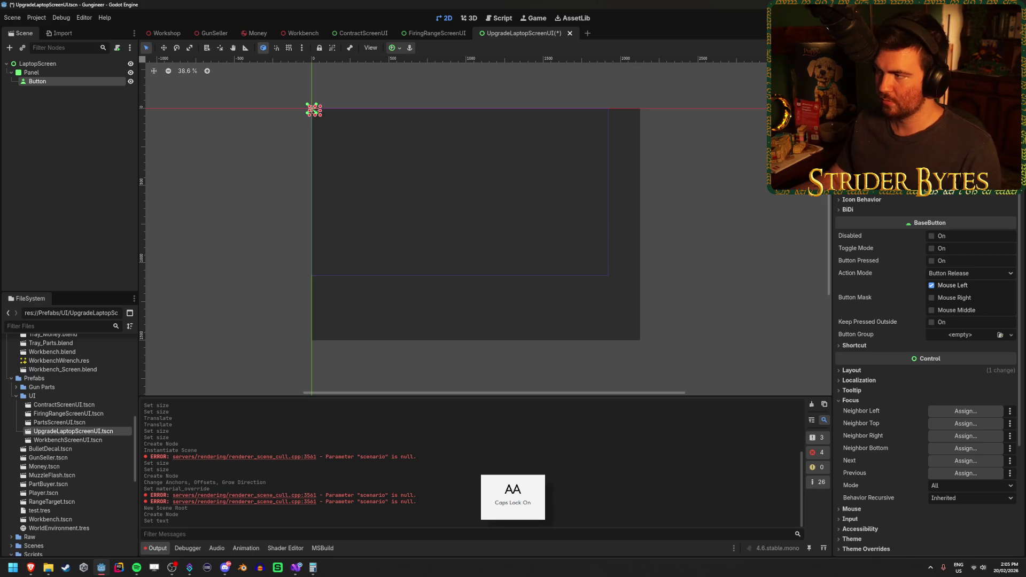
left_click(84, 165)
scroll(310, 129, "up", 5)
scroll(311, 129, "up", 10)
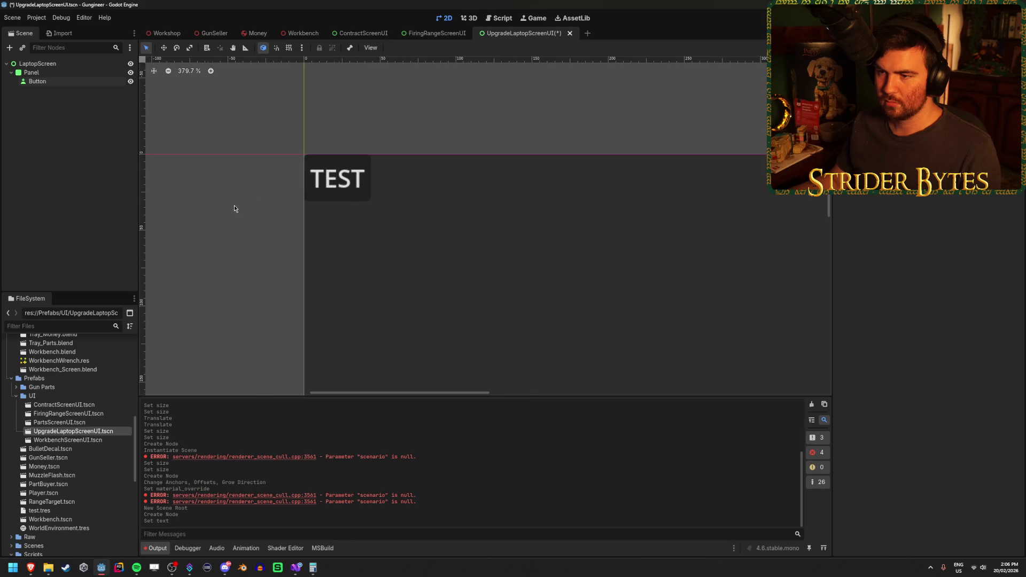
scroll(440, 220, "down", 10)
scroll(338, 176, "down", 1)
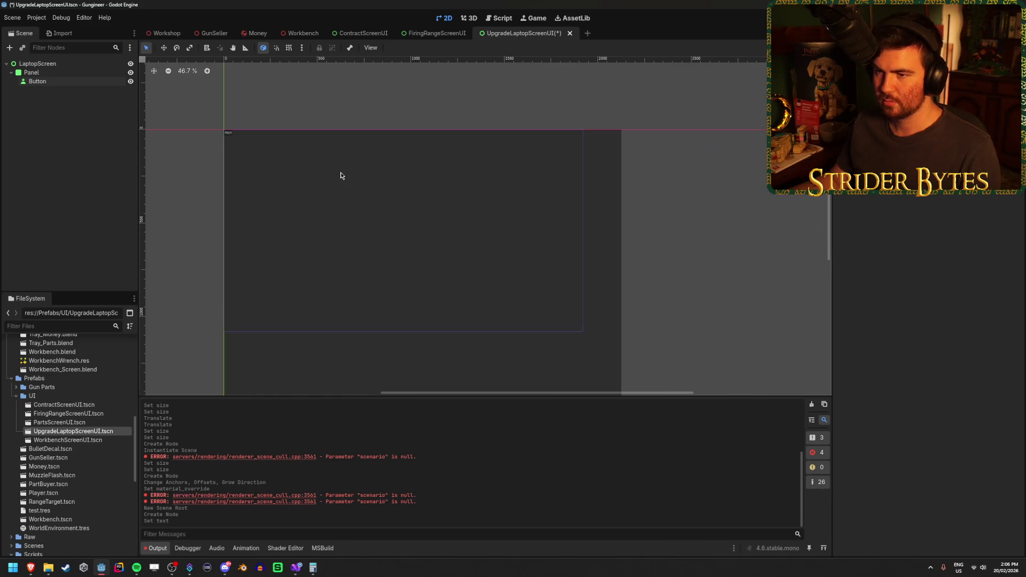
left_click(67, 82)
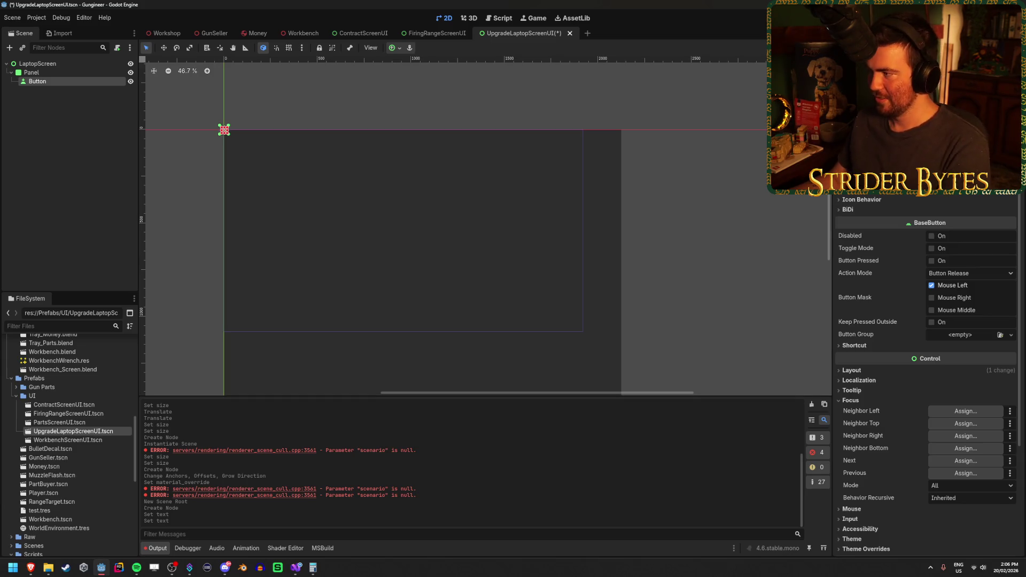
left_click(962, 189)
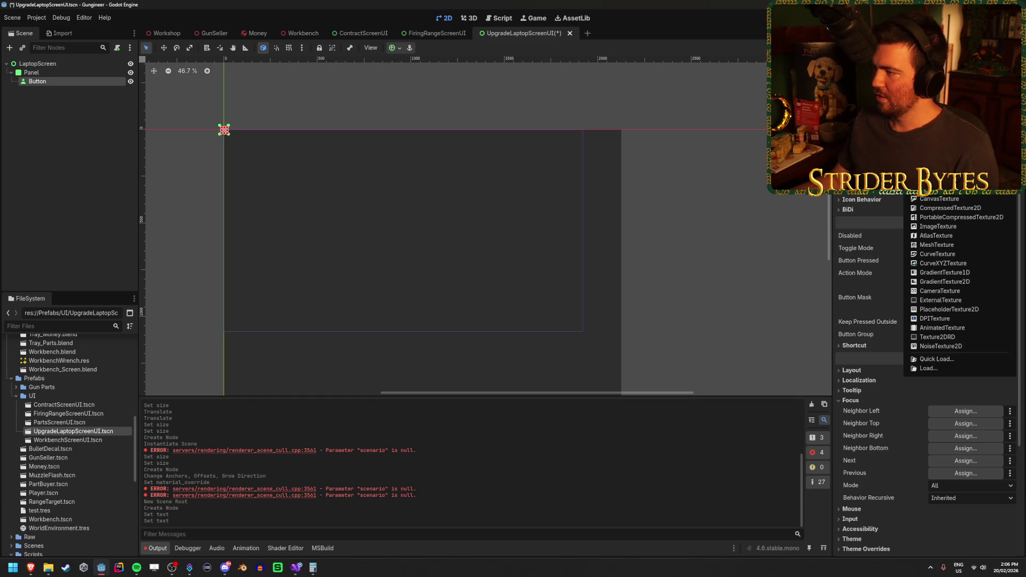
Assign a New PlaceholderTexture2D as the Button icon and enable Expand Icon.
left_click(954, 310)
scroll(260, 142, "up", 15)
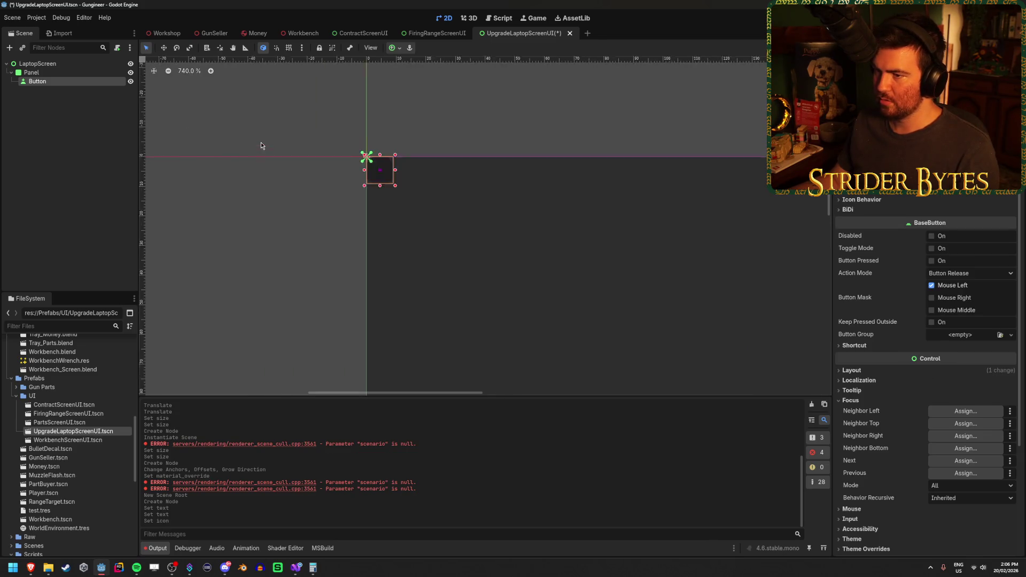
scroll(724, 222, "down", 3)
scroll(401, 183, "up", 7)
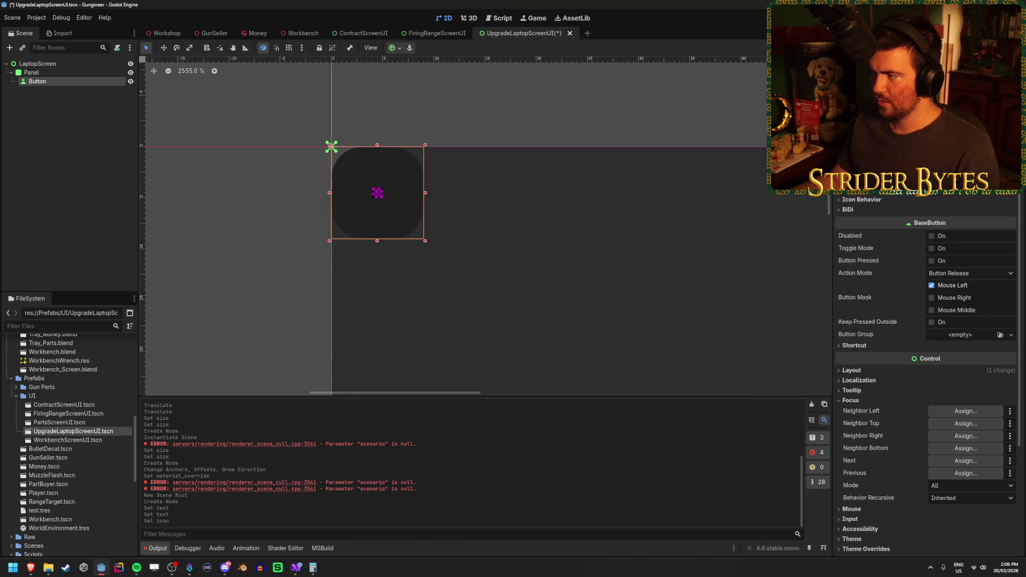
left_click(862, 199)
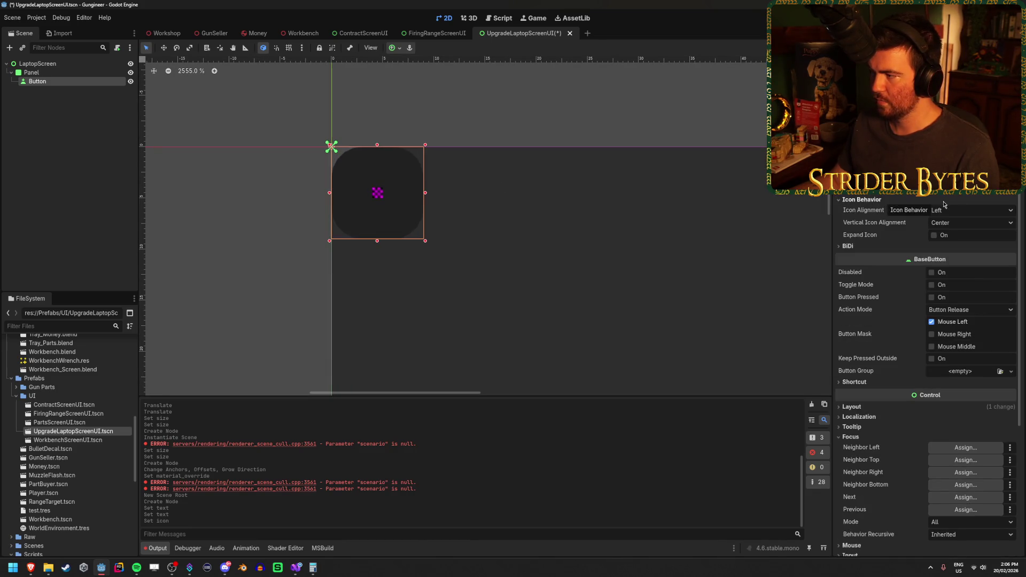
left_click(934, 235)
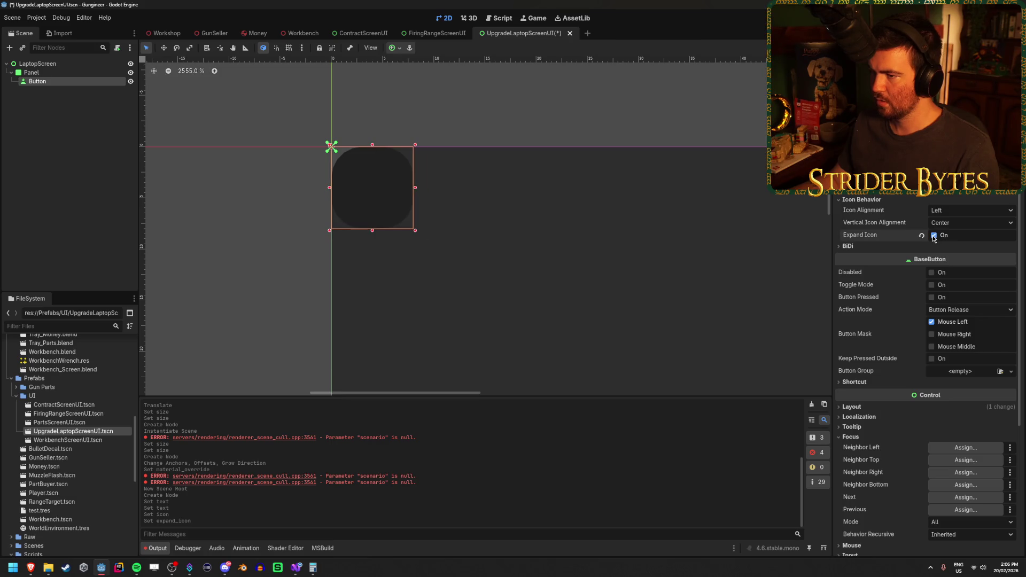
Try the Flat and Disabled options, leaving both off, then expand the Layout section.
left_click(933, 174)
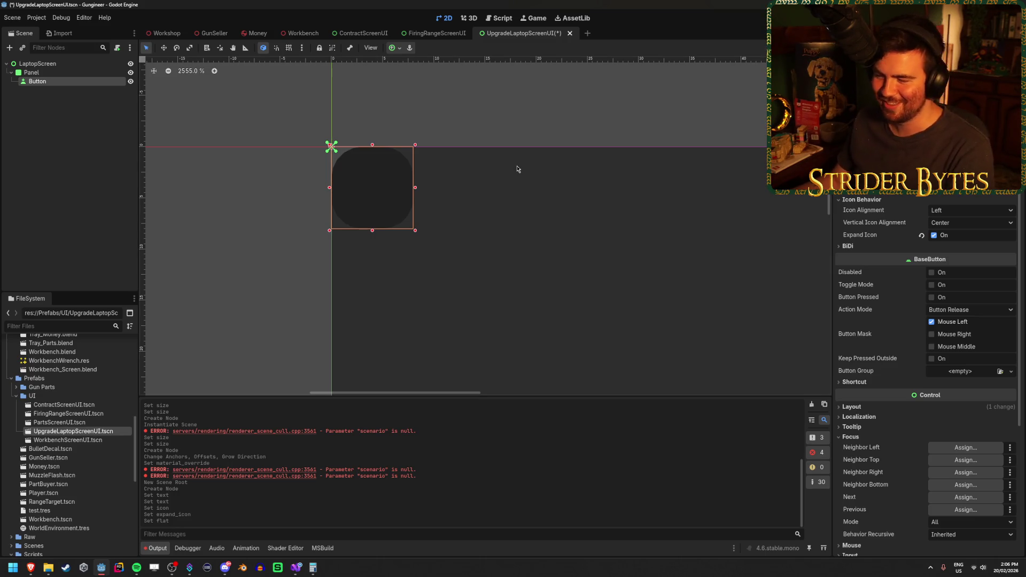
left_click(931, 273)
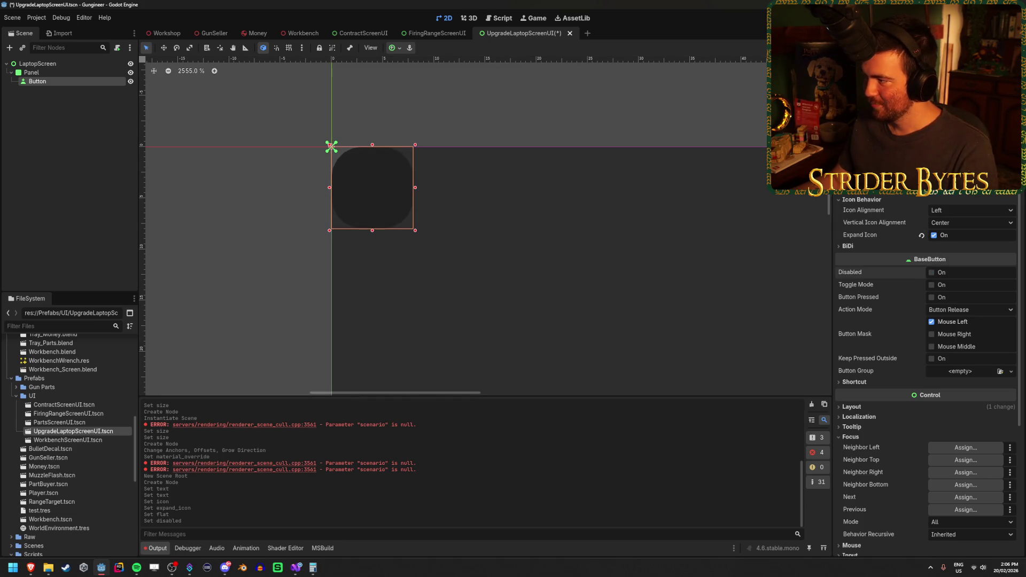
left_click(931, 273)
scroll(932, 277, "up", 1)
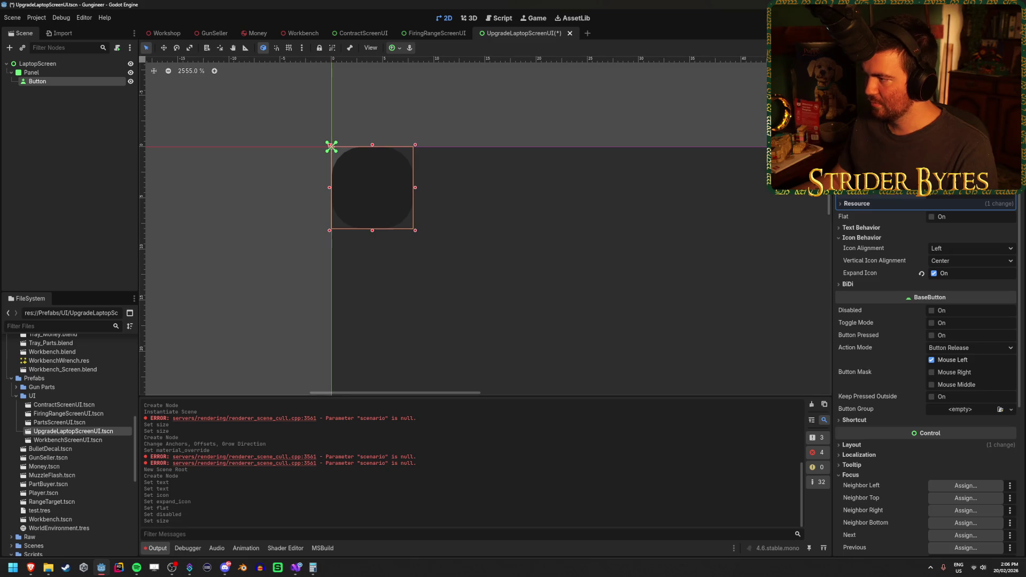
scroll(932, 276, "down", 1)
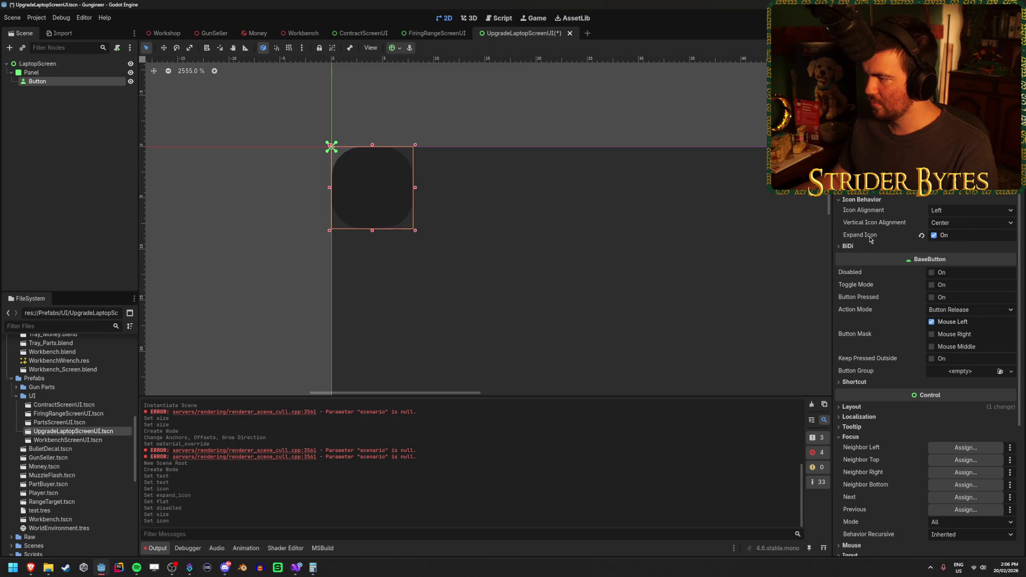
mouse_move(869, 239)
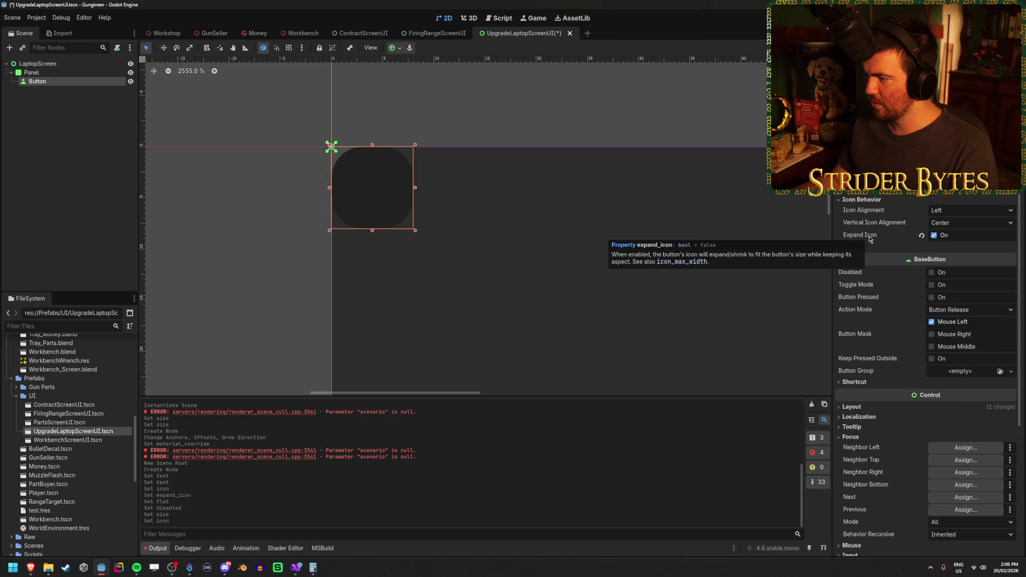
left_click(852, 407)
scroll(869, 325, "down", 5)
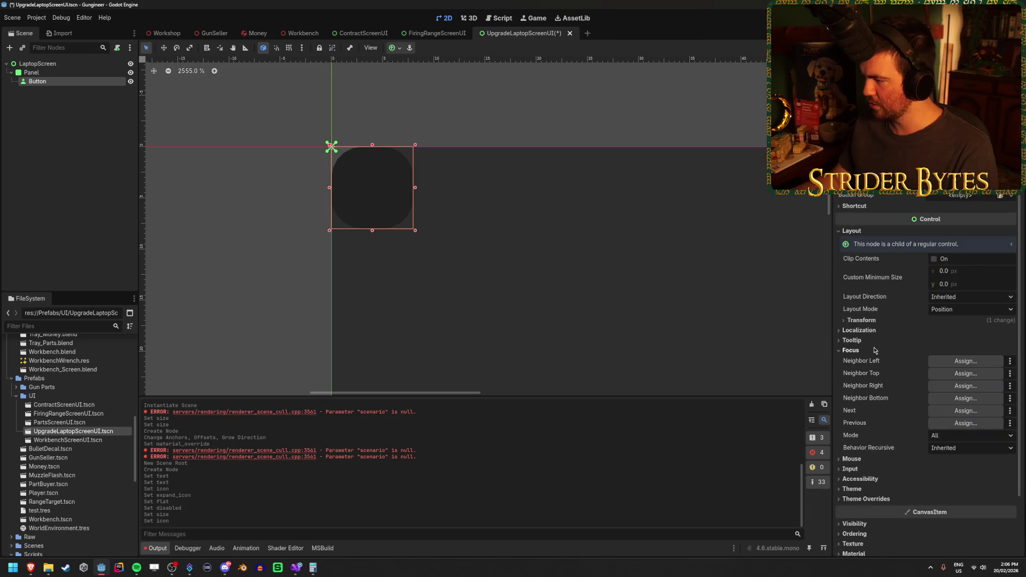
Set the Button's transform size to 300 × 300 px.
left_click(870, 320)
left_click(970, 331)
type("3")
key("Tab")
type("300")
key("Return")
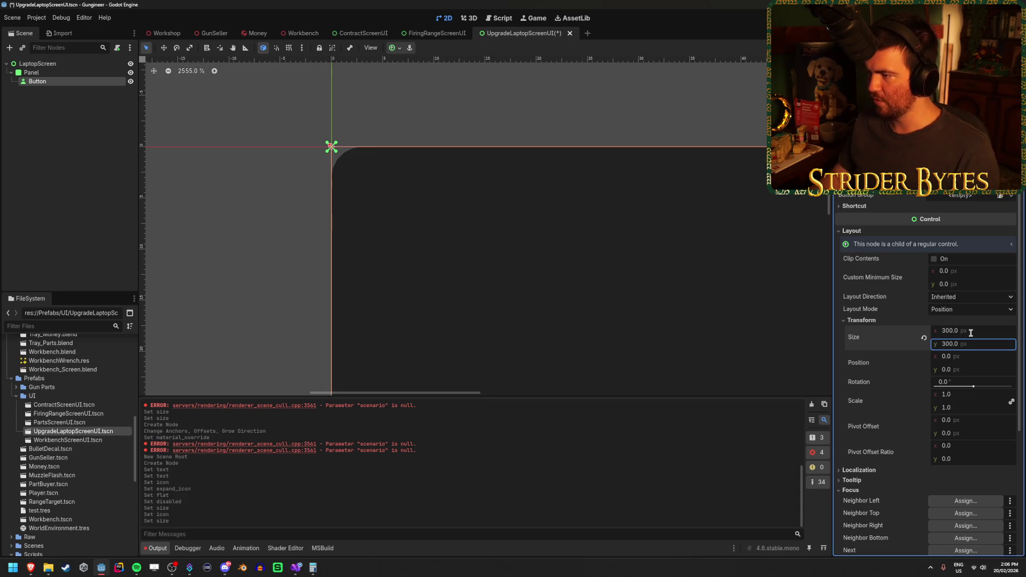
scroll(671, 201, "down", 9)
scroll(485, 206, "down", 11)
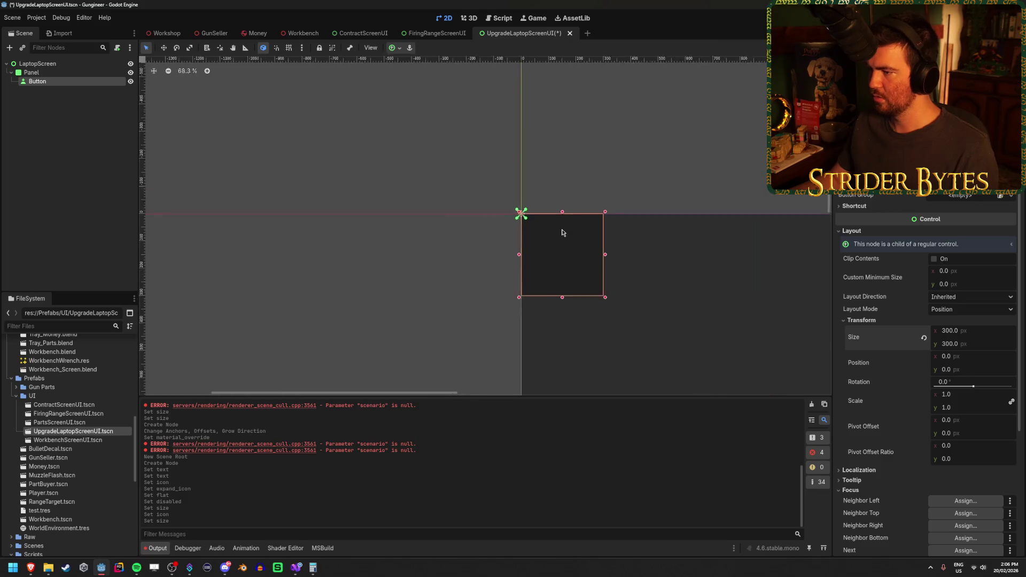
scroll(449, 180, "up", 2)
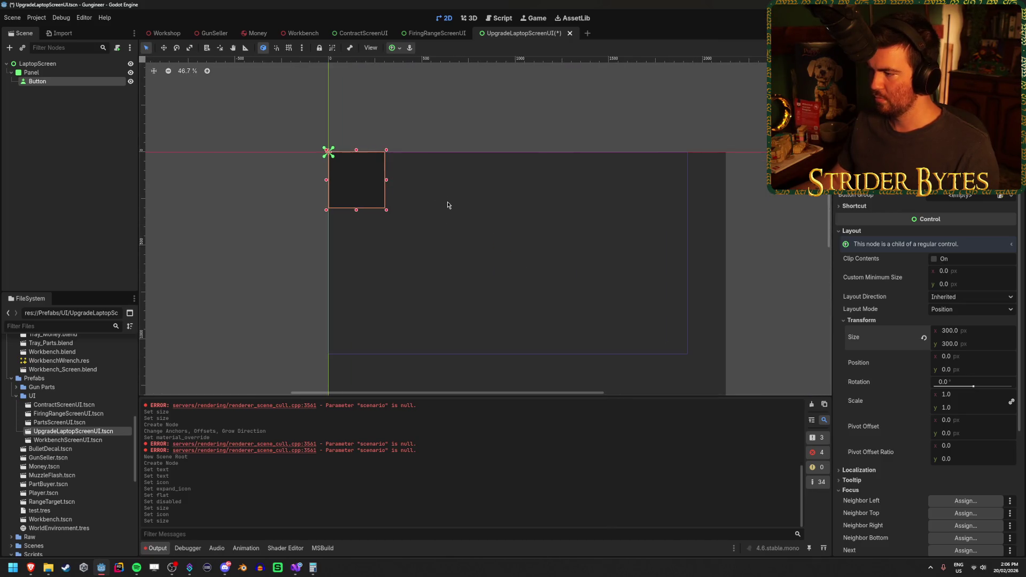
Resize the Button to 256 × 256 px and give it a new PlaceholderTexture2D icon.
left_click(975, 330)
type("256")
key("Tab")
type("256")
key("Return")
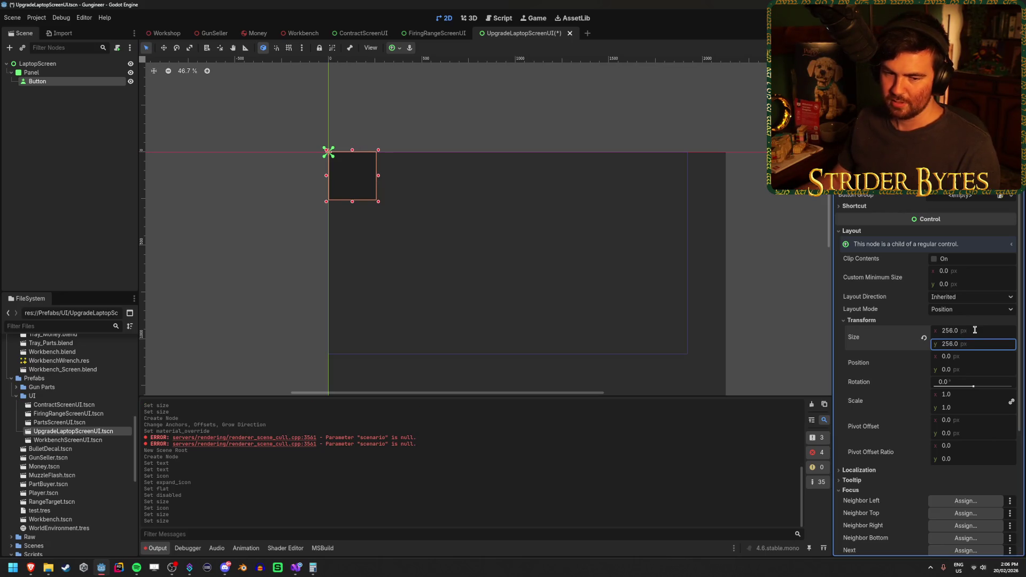
scroll(972, 268, "up", 3)
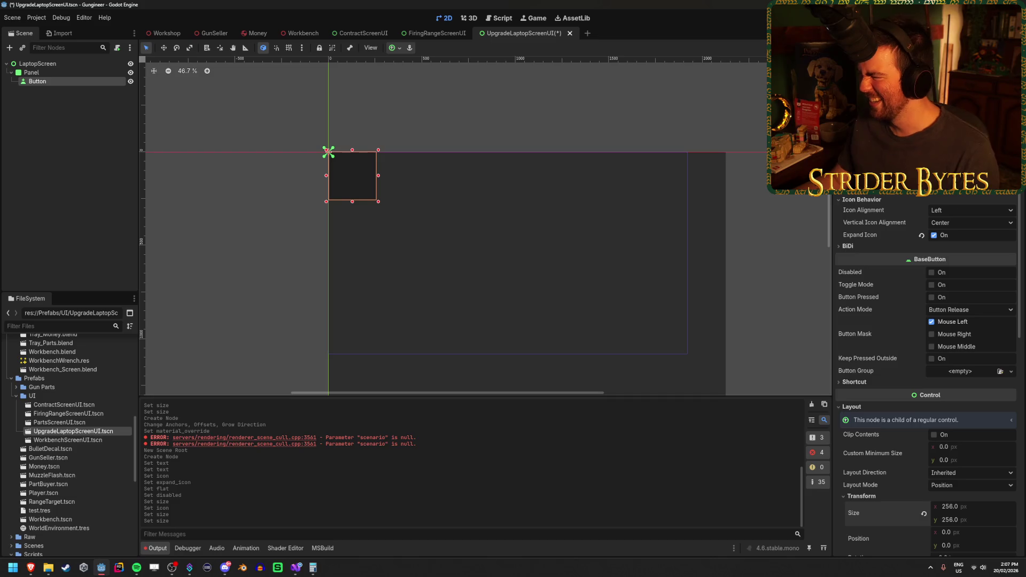
left_click(1010, 185)
left_click(966, 311)
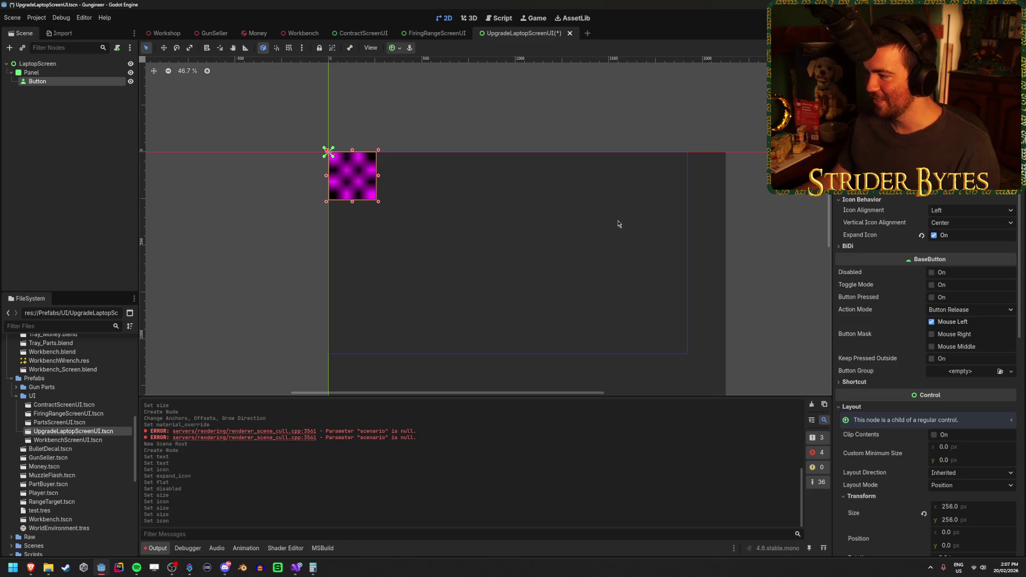
Toggle Expand Icon off and back on, then deselect the Button to preview it.
scroll(403, 217, "up", 5)
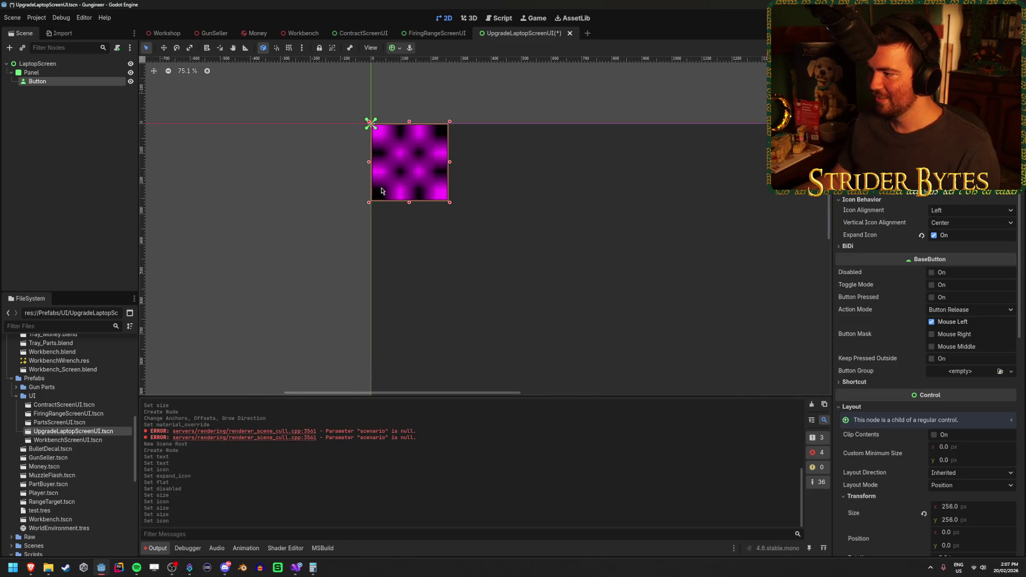
left_click(933, 235)
left_click(933, 235)
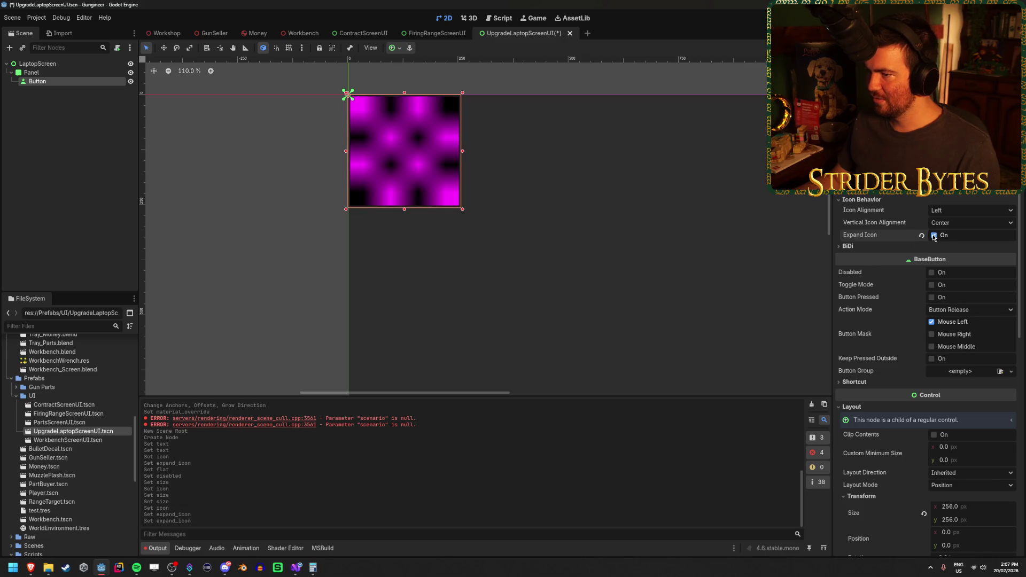
scroll(403, 298, "down", 3)
left_click(290, 252)
scroll(434, 242, "up", 5)
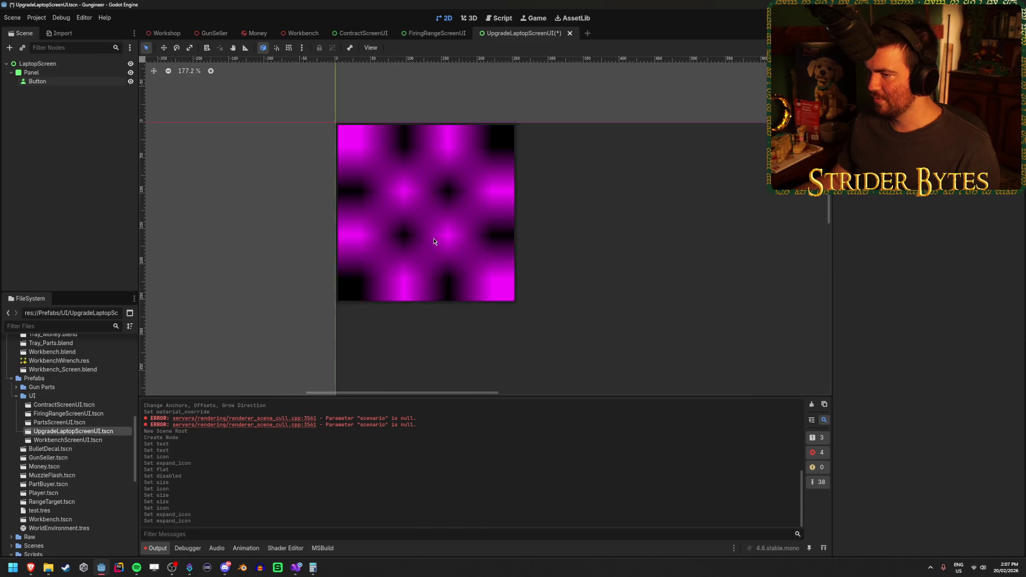
scroll(434, 242, "up", 7)
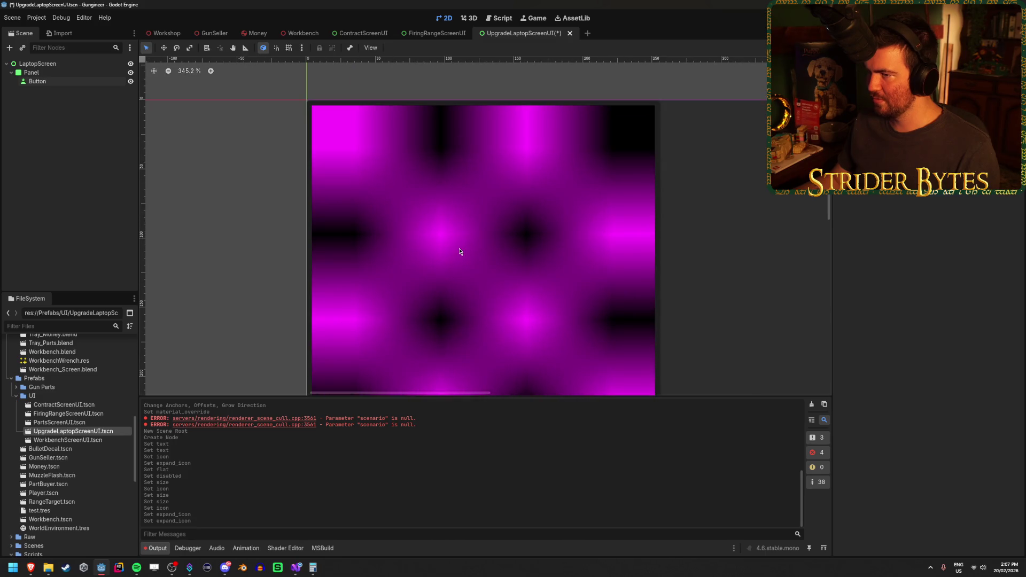
scroll(459, 251, "down", 6)
scroll(463, 262, "down", 4)
Reselect the Button, pan to show the whole panel, then deselect and save the scene.
left_click(72, 82)
scroll(481, 241, "down", 12)
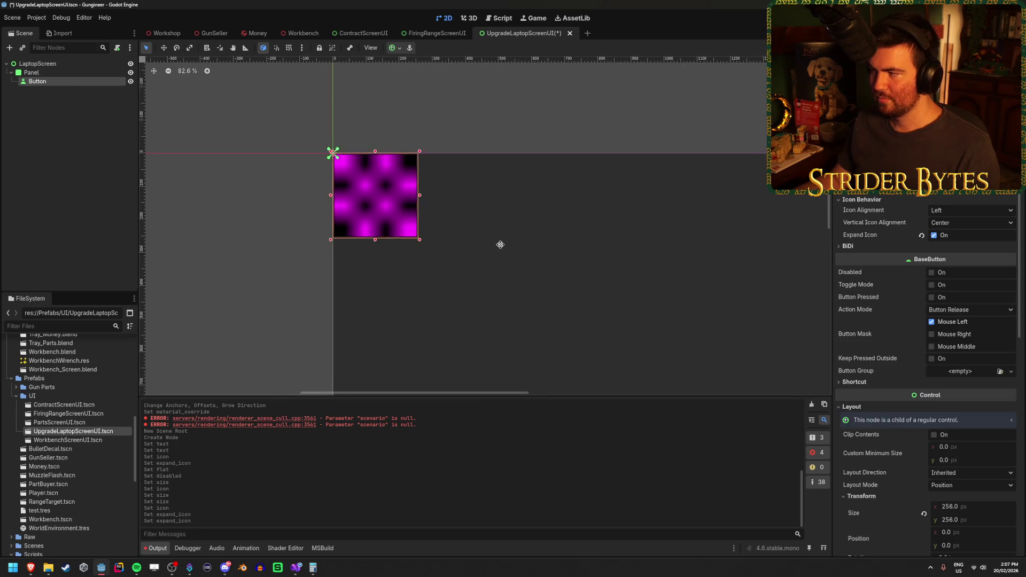
mouse_move(532, 249)
left_mouse_down()
mouse_move(451, 160)
mouse_move(468, 162)
left_mouse_up()
left_click(39, 96)
key("ctrl+s")
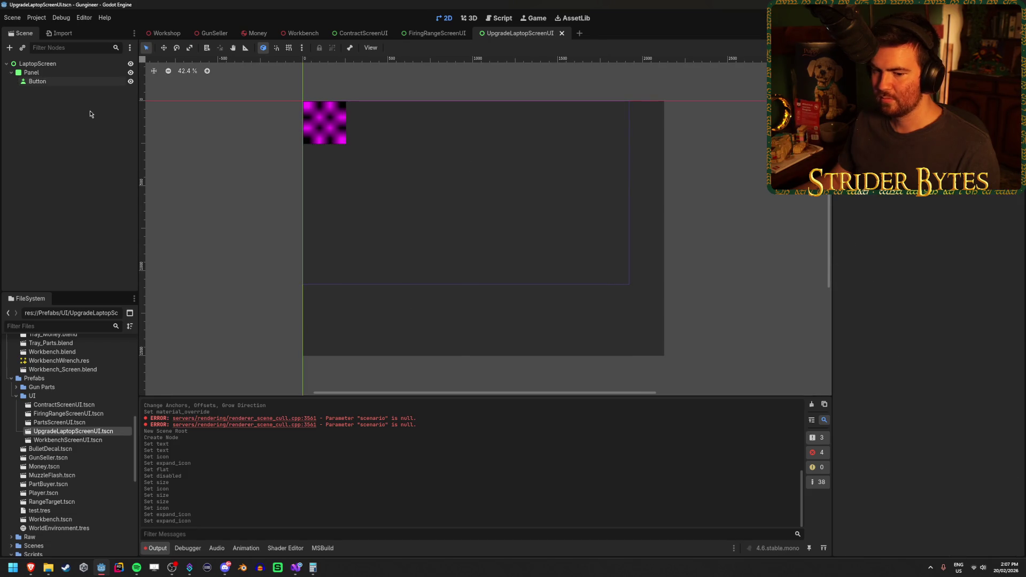
Return from the browser to Godot, clear the Output log, and save the scene again.
key("alt+Tab")
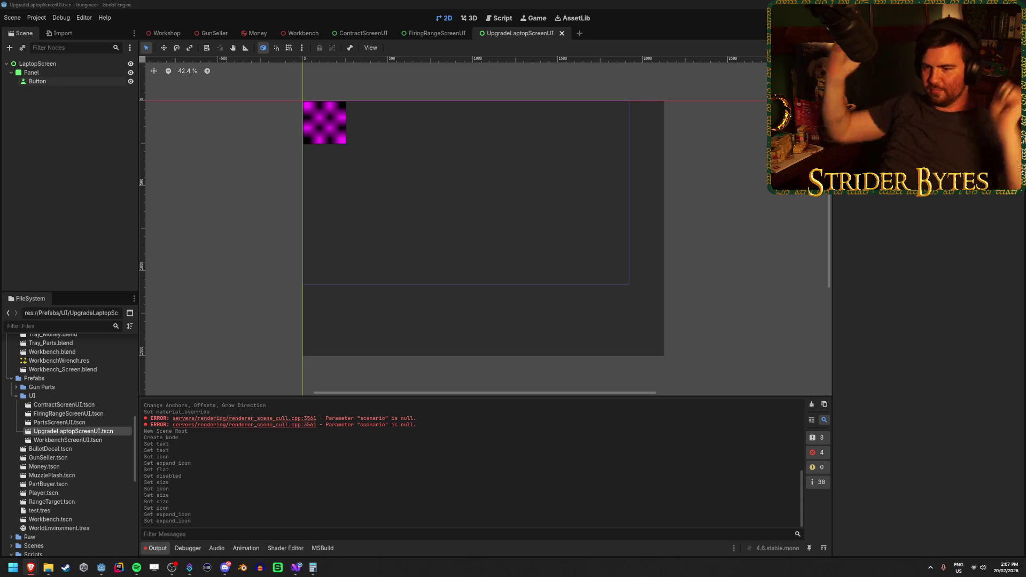
left_click(738, 370)
left_click(811, 404)
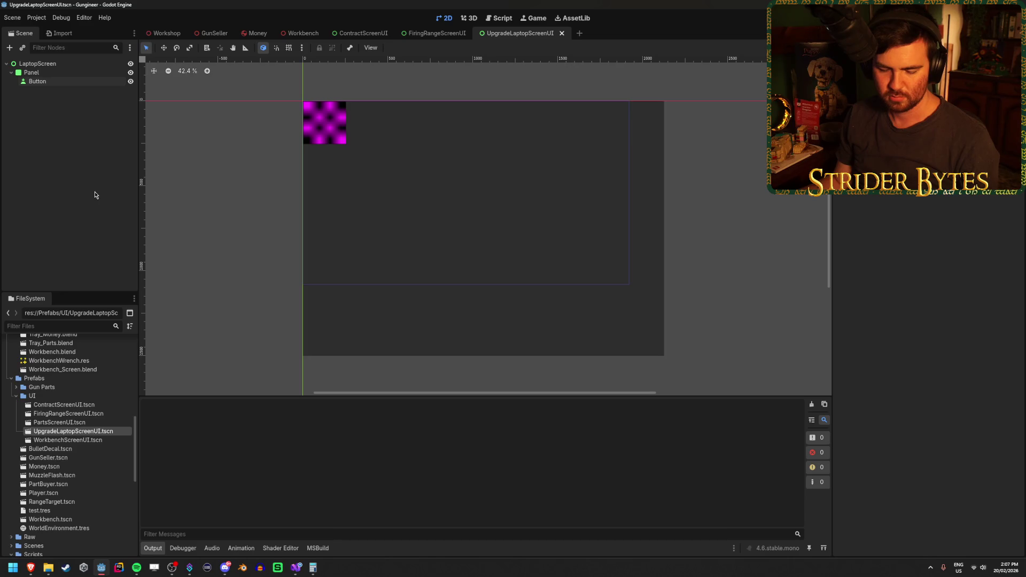
key("ctrl+s")
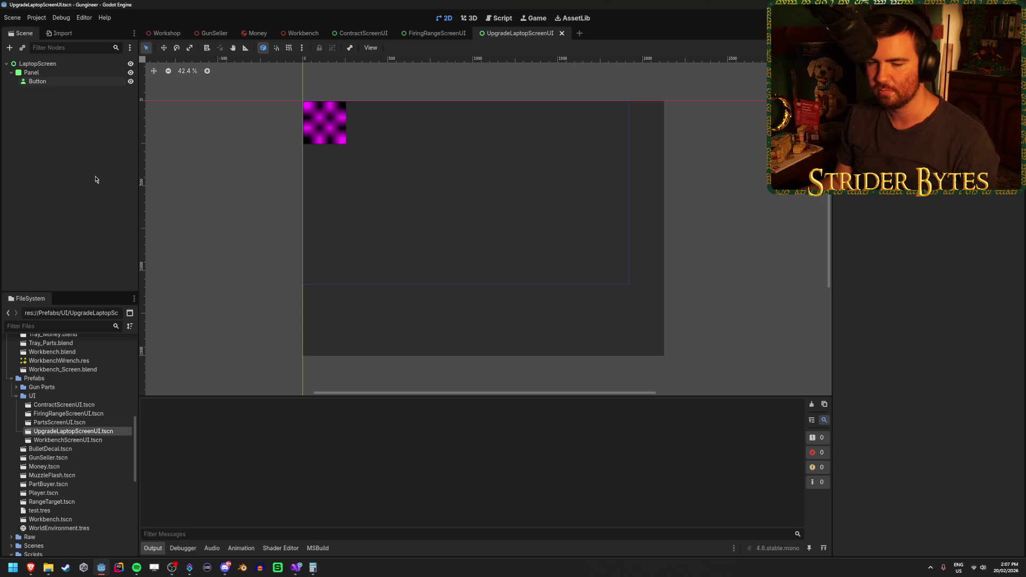
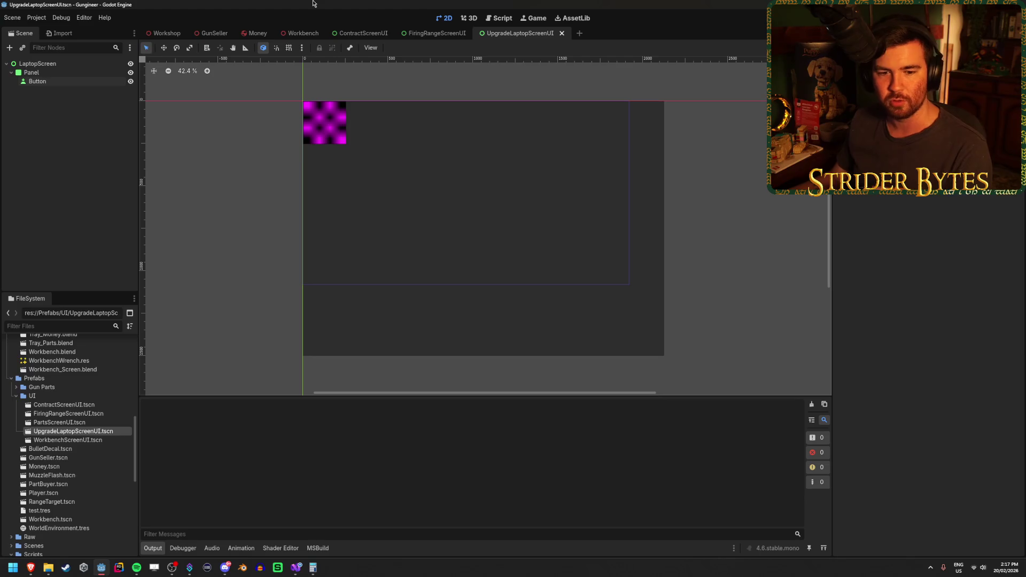
Drag the magenta button from the top-left corner to position 466, 264.
left_click(87, 82)
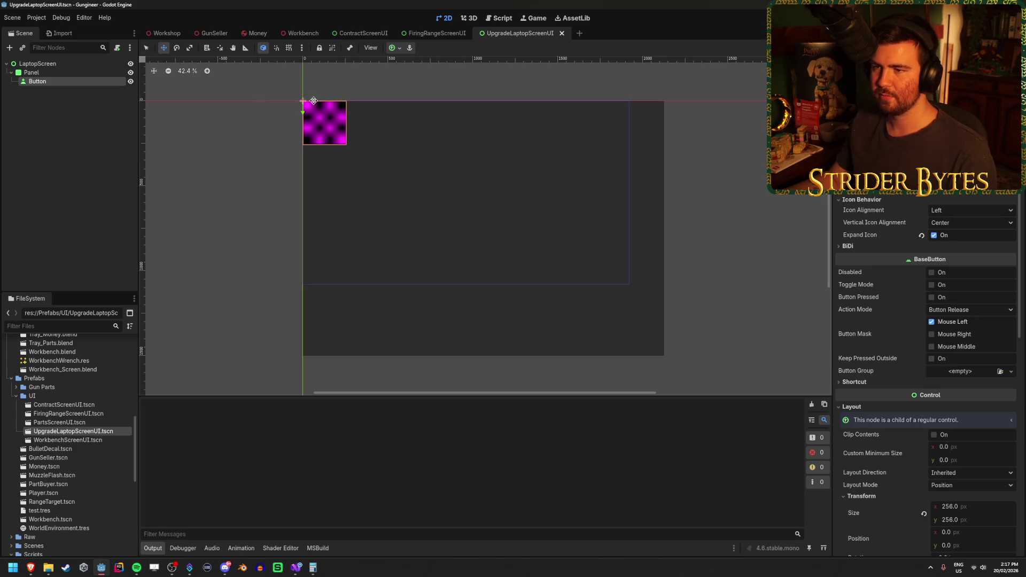
mouse_move(312, 101)
left_mouse_down()
mouse_move(375, 122)
mouse_move(379, 145)
left_mouse_up()
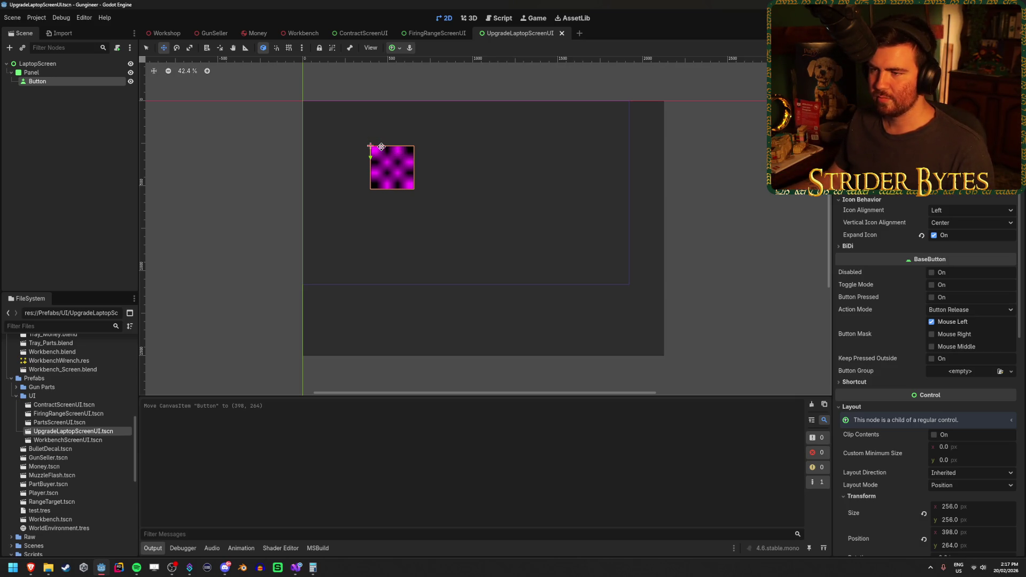
left_click_drag(381, 145, 392, 144)
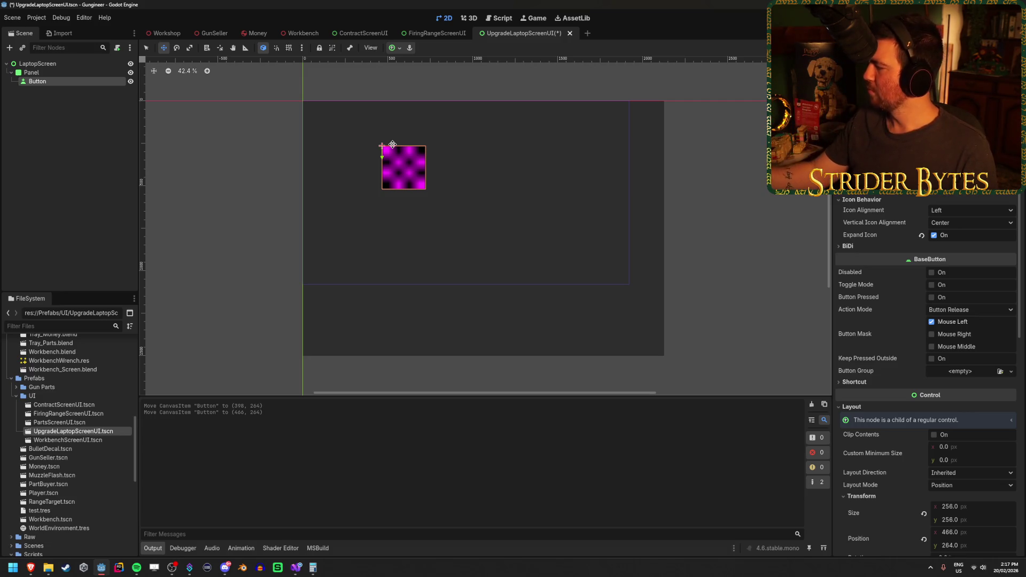
Save the UpgradeLaptopScreenUI scene and go back to the Workshop scene.
key("XF86AudioLowerVolume")
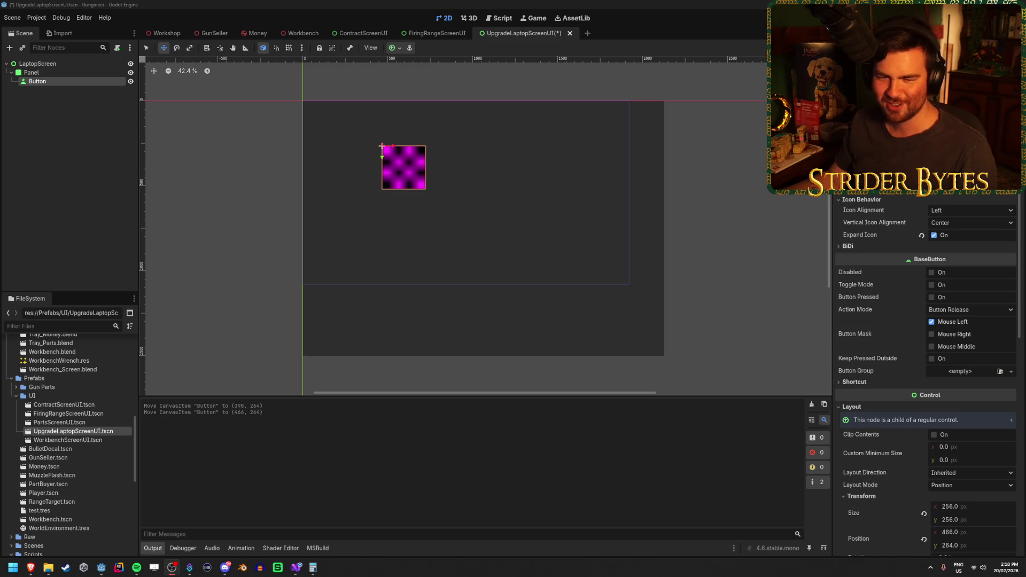
left_click(240, 4)
key("ctrl+s")
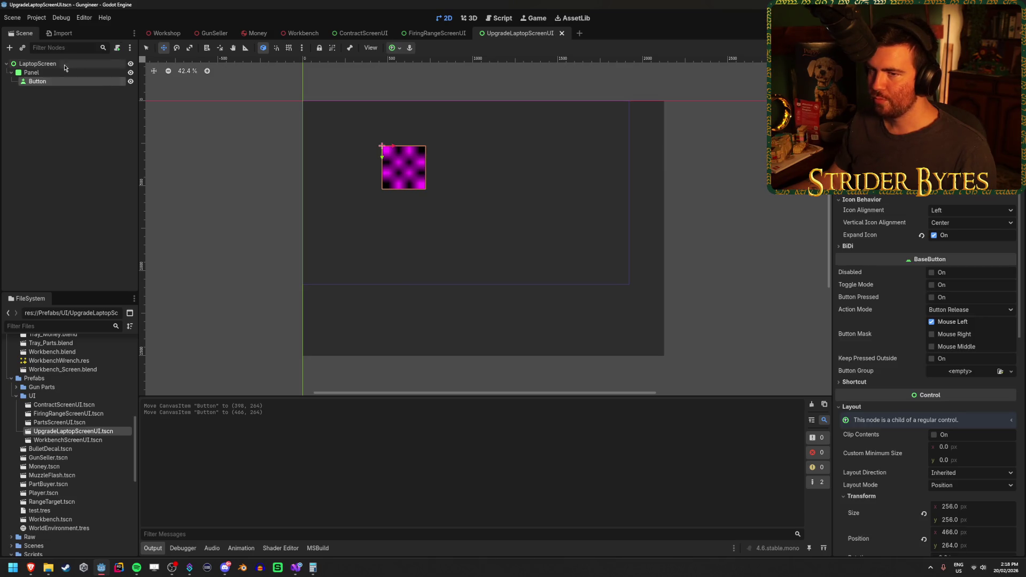
left_click(63, 64)
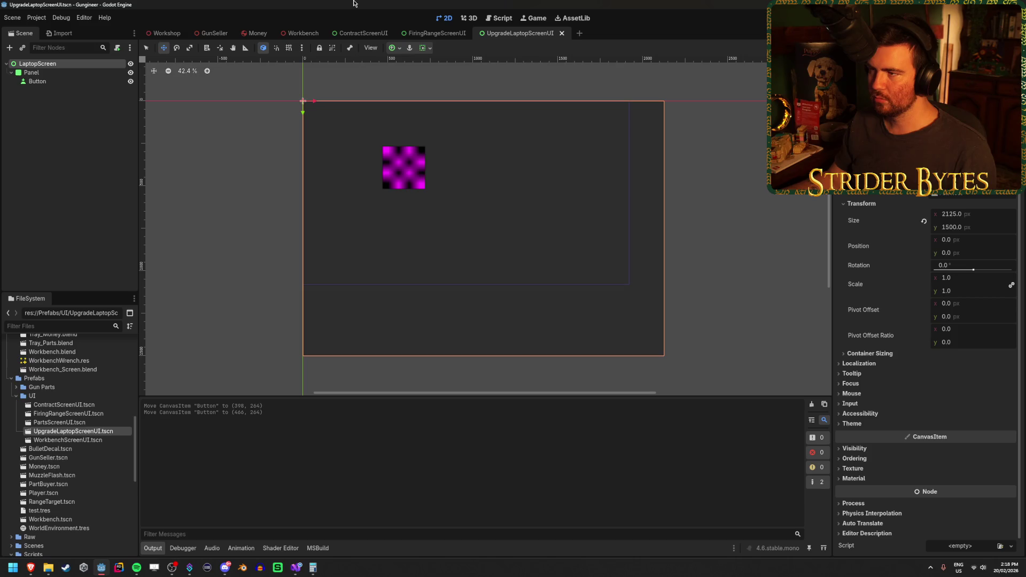
left_click(163, 34)
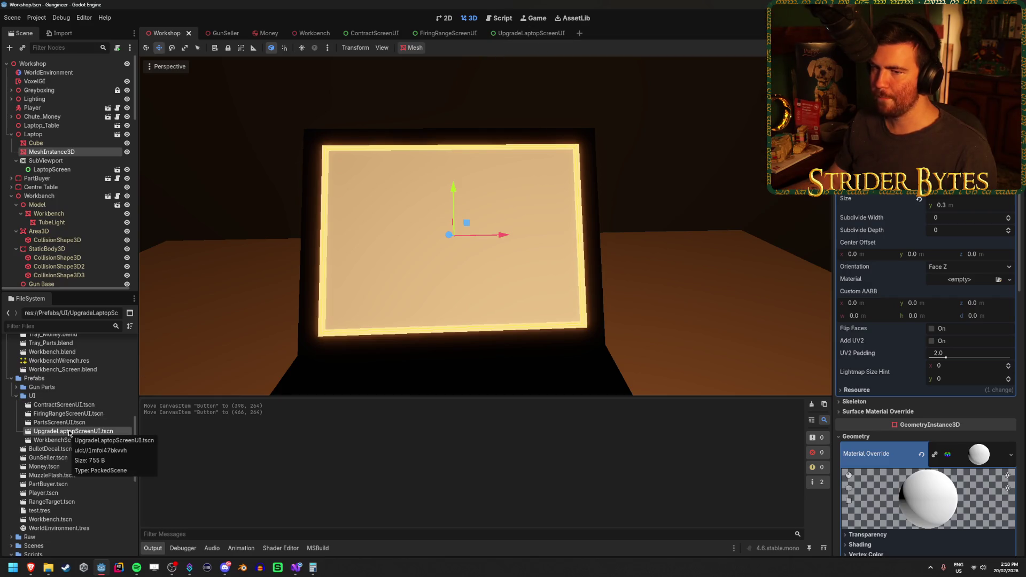
Delete the old LaptopScreen node, instance UpgradeLaptopScreenUI.tscn into the Workshop tree, save, and run the game.
left_click_drag(71, 433, 75, 171)
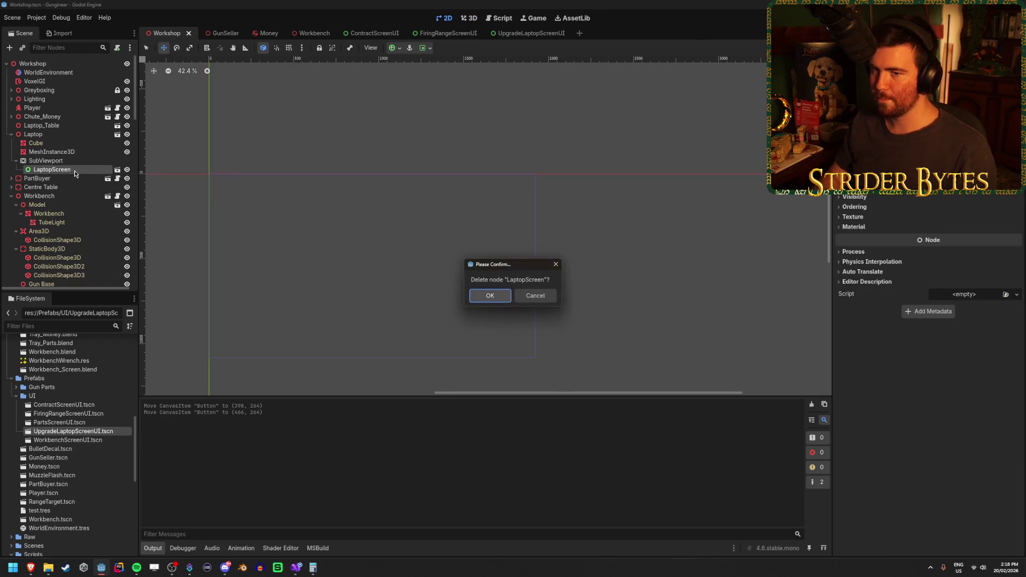
key("Return")
mouse_move(74, 430)
left_mouse_down()
mouse_move(82, 274)
mouse_move(69, 103)
left_mouse_up()
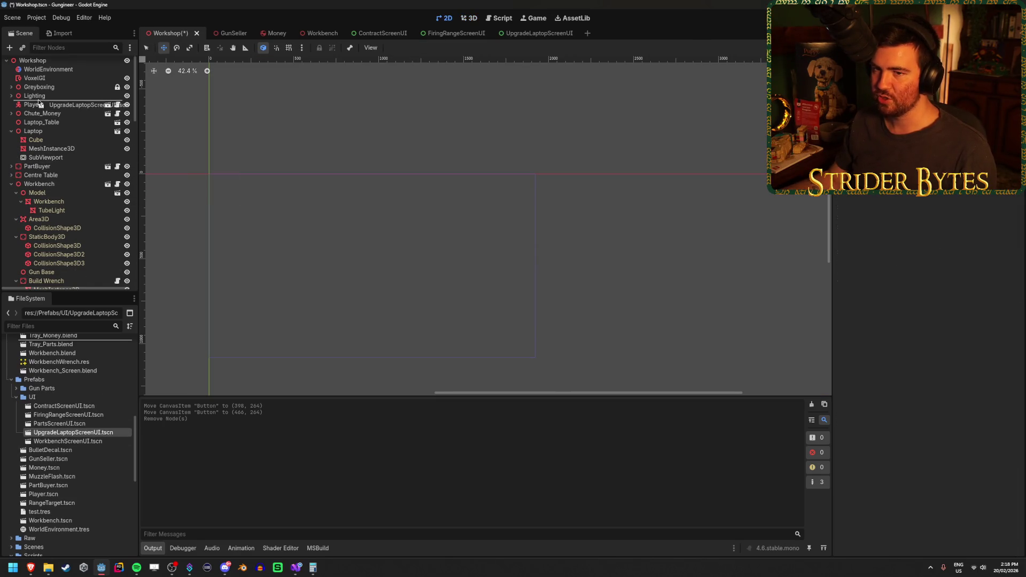
key("ctrl+s")
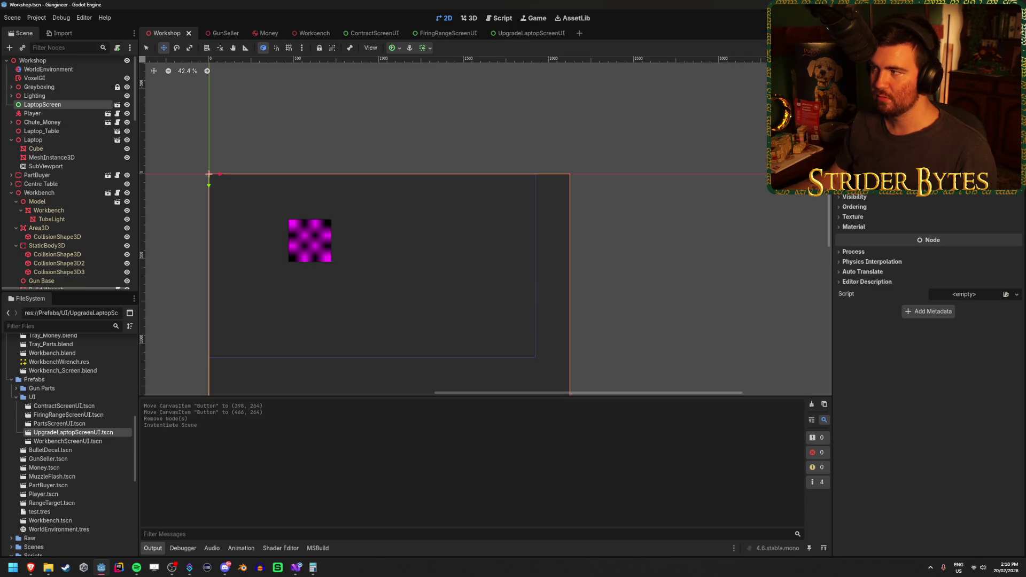
key("F5")
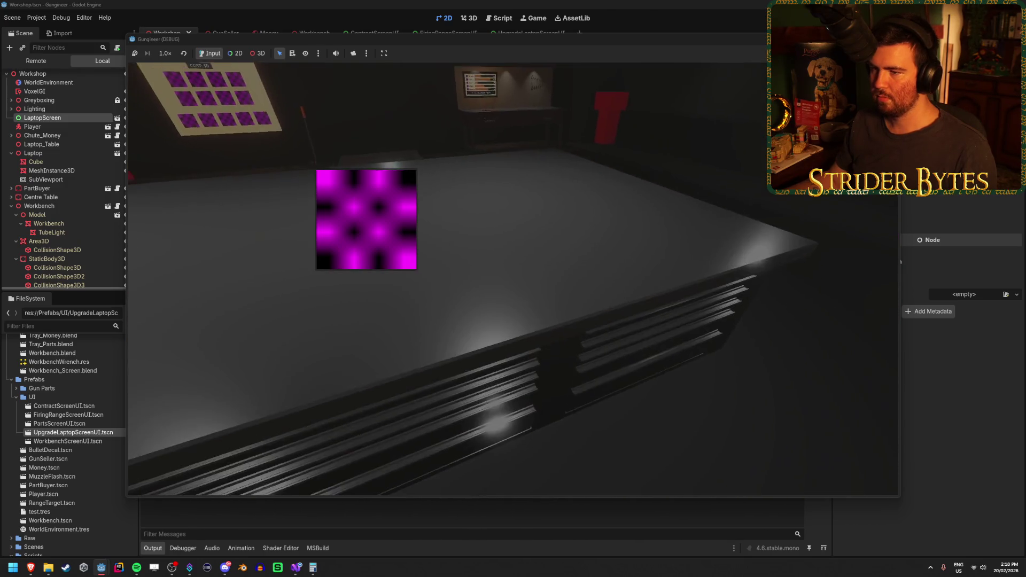
Stop the game, expand LaptopScreen's Transform properties in the Inspector, and test-run again.
key("F8")
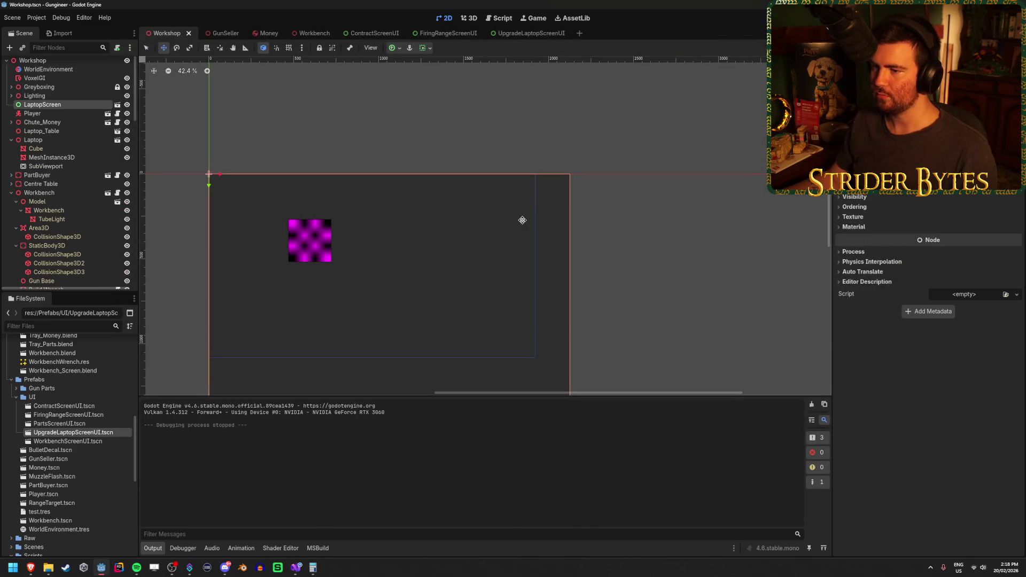
left_click_drag(394, 265, 529, 202)
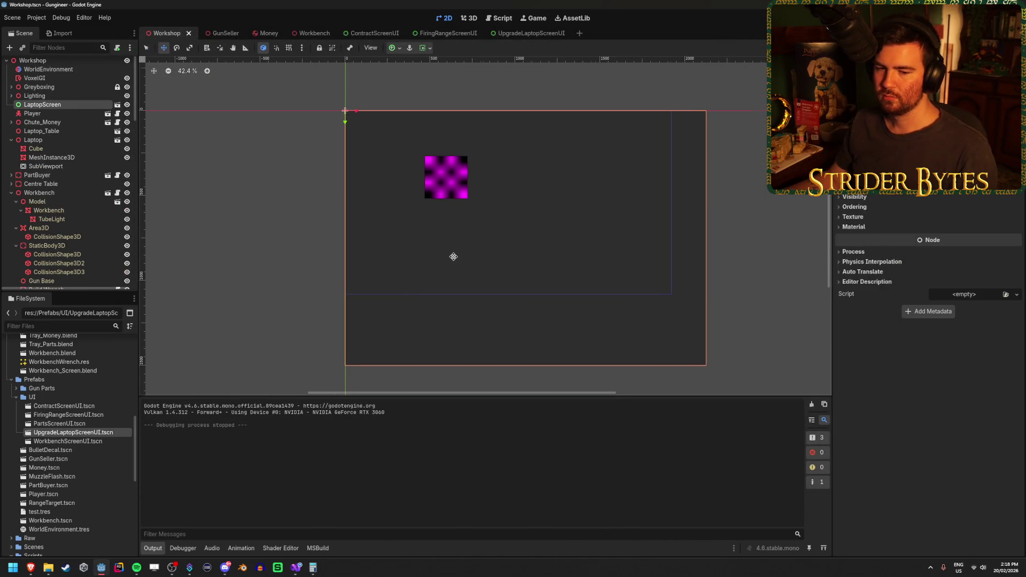
left_click_drag(470, 245, 421, 232)
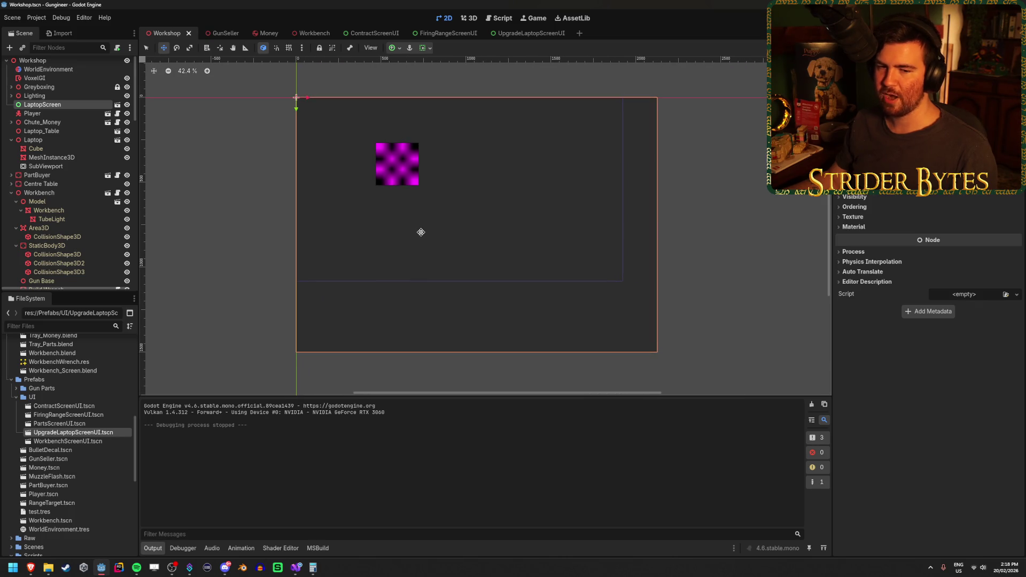
left_click_drag(460, 205, 448, 205)
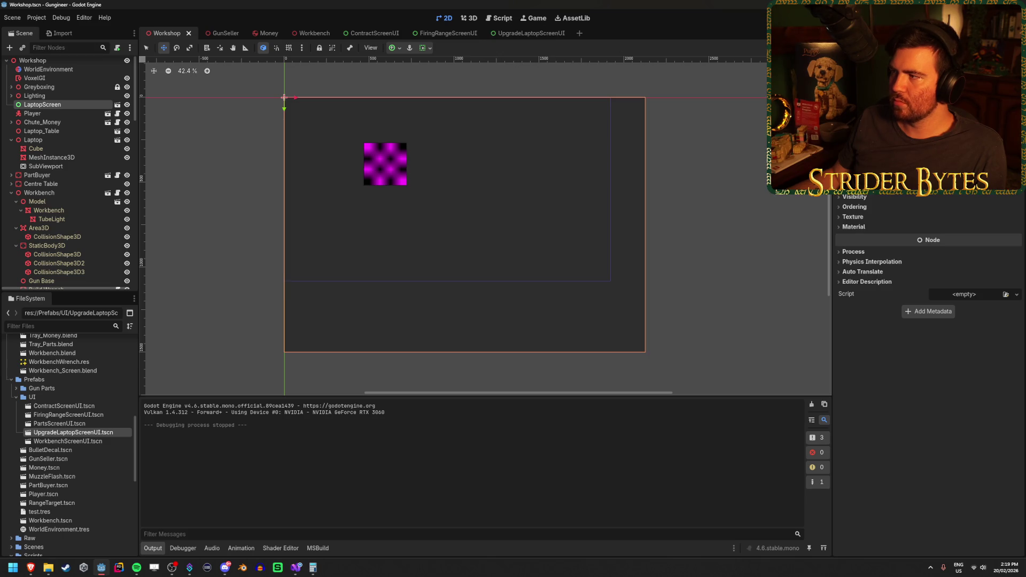
scroll(928, 309, "up", 2)
left_click(861, 203)
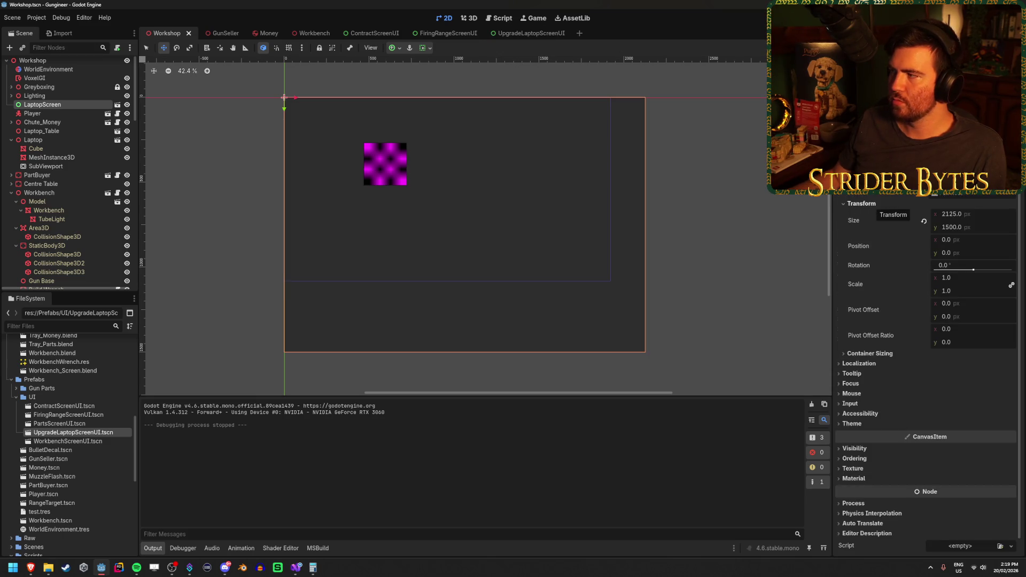
key("F5")
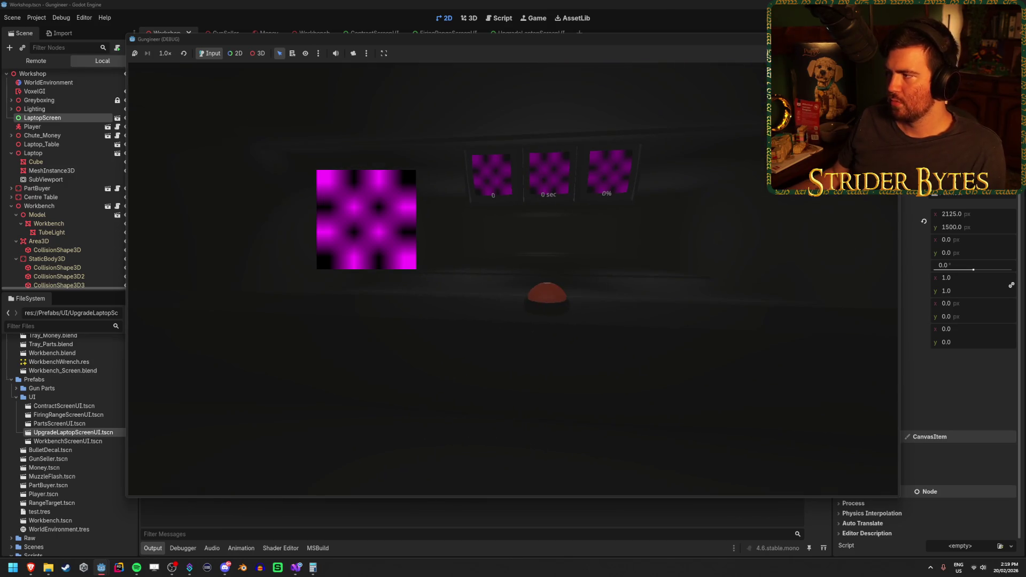
key("F8")
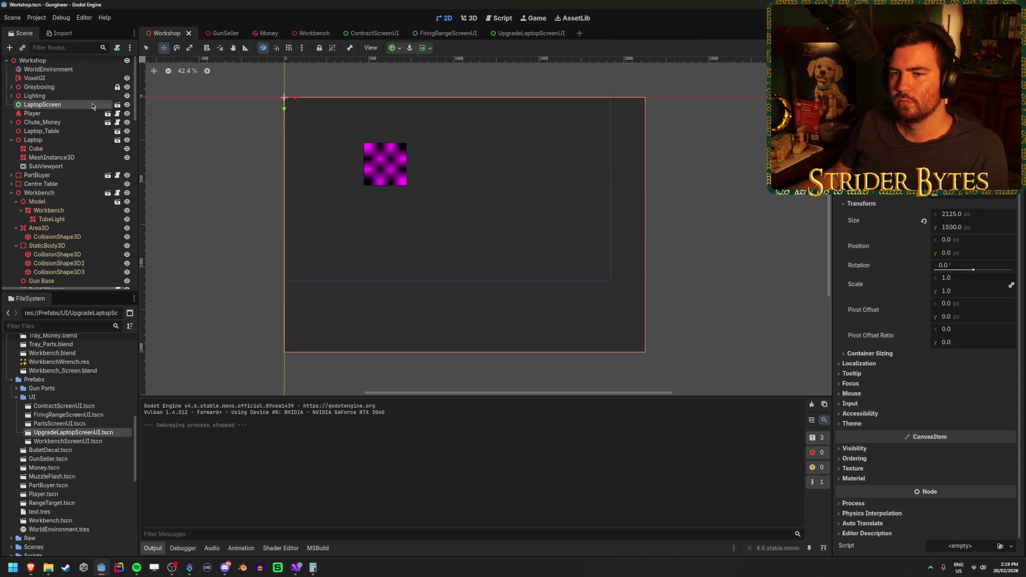
Reparent LaptopScreen under the Laptop node and test-run the game.
left_click_drag(92, 105, 59, 162)
key("F5")
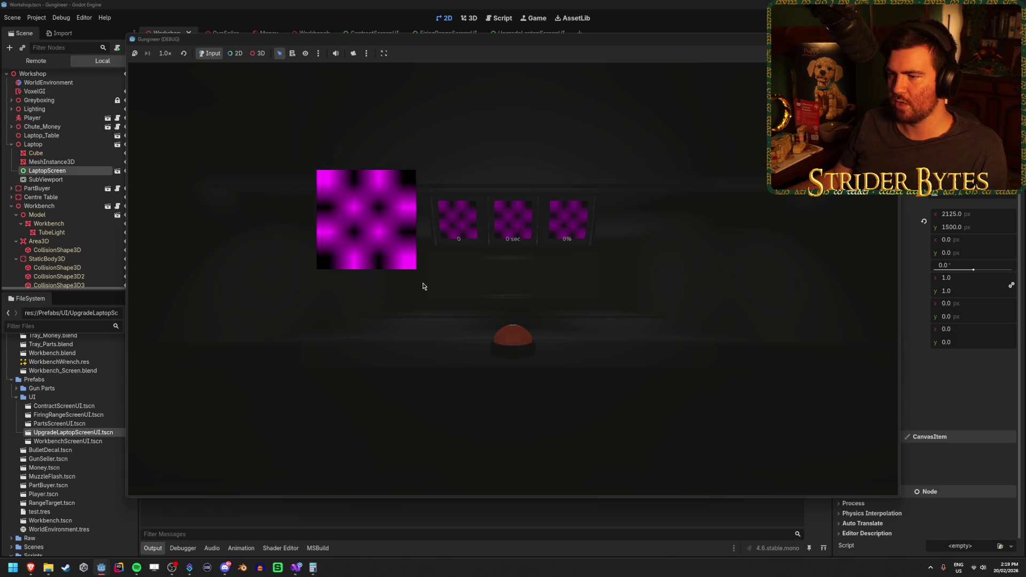
key("F8")
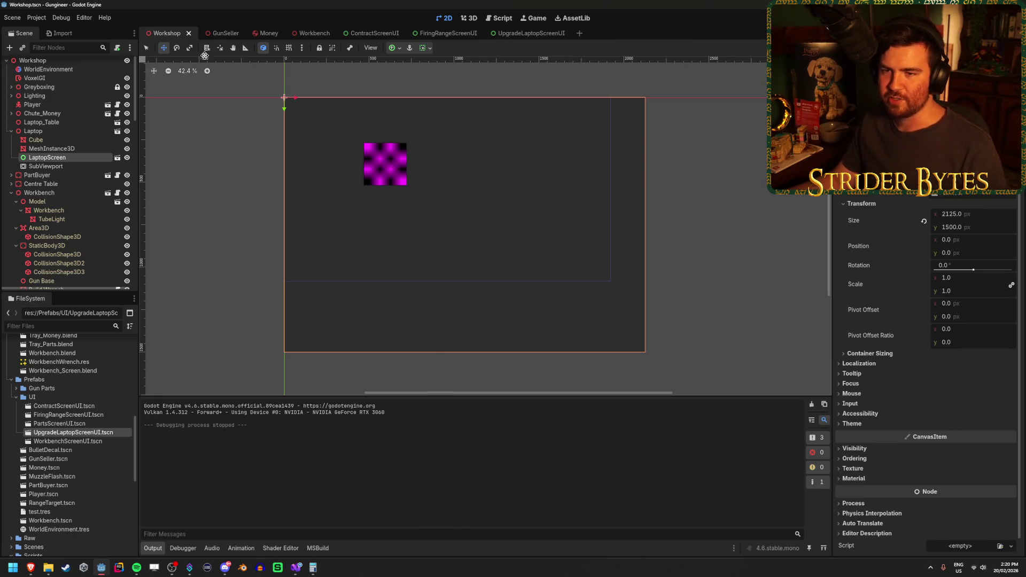
Hide LaptopScreen with its eye icon and playtest walking toward the laptop table.
left_click(90, 166)
left_click(92, 160)
left_click(126, 158)
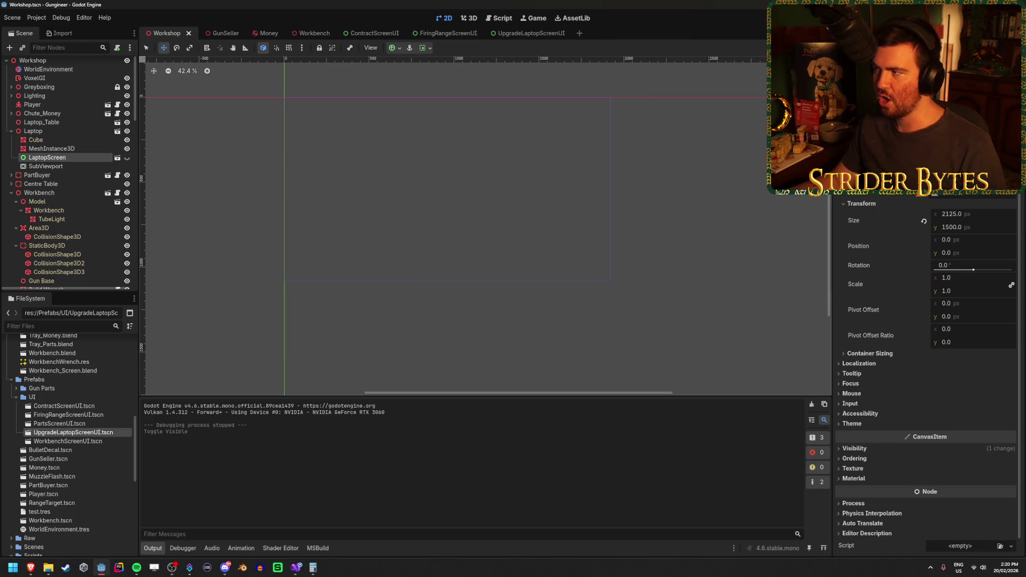
key("F5")
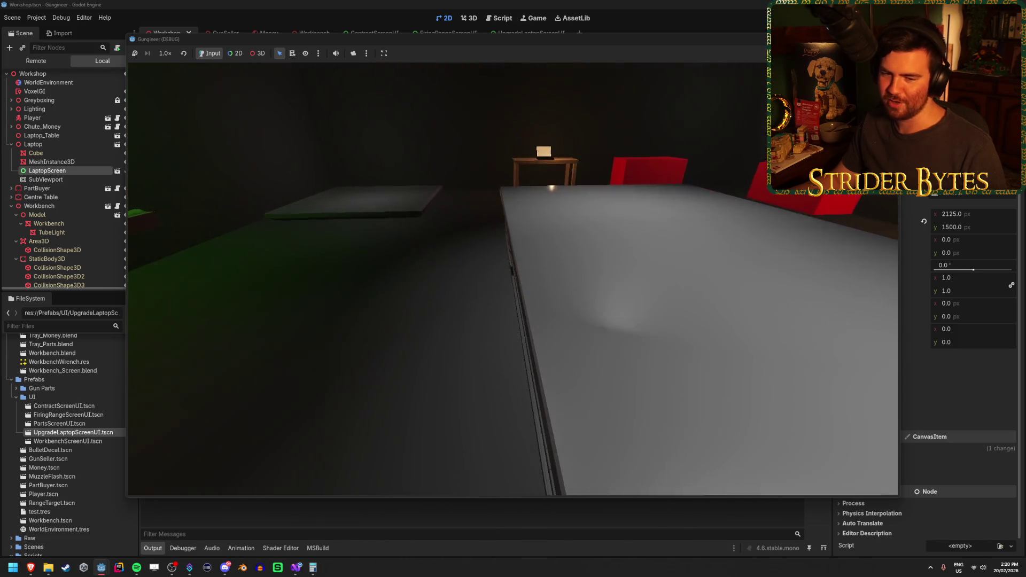
key("Escape")
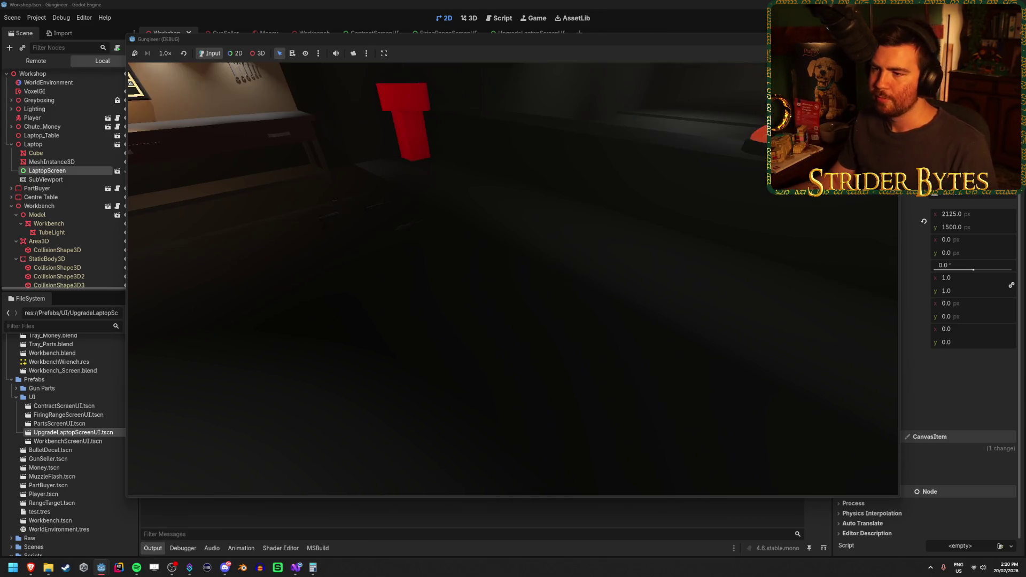
key("w")
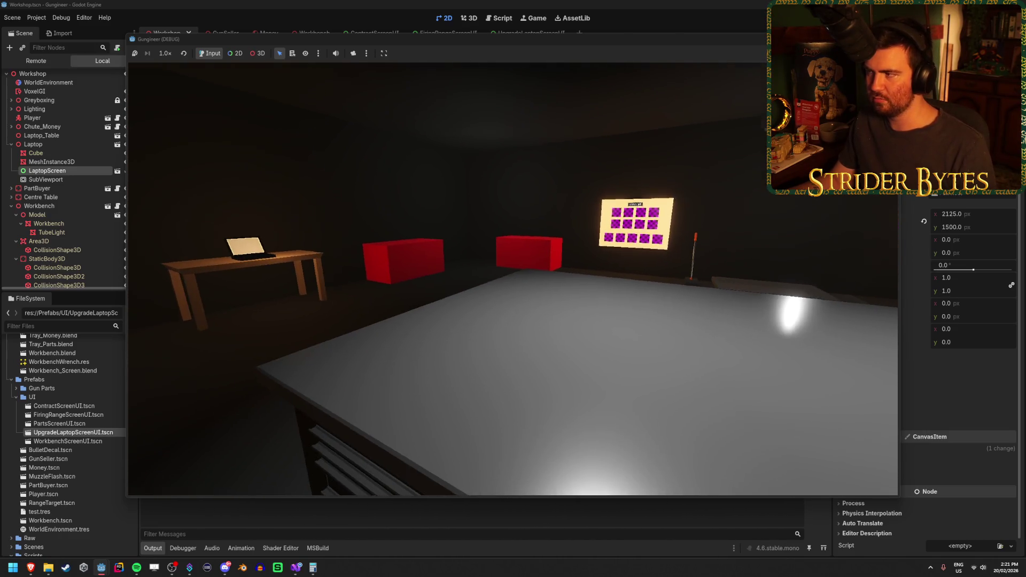
key("F8")
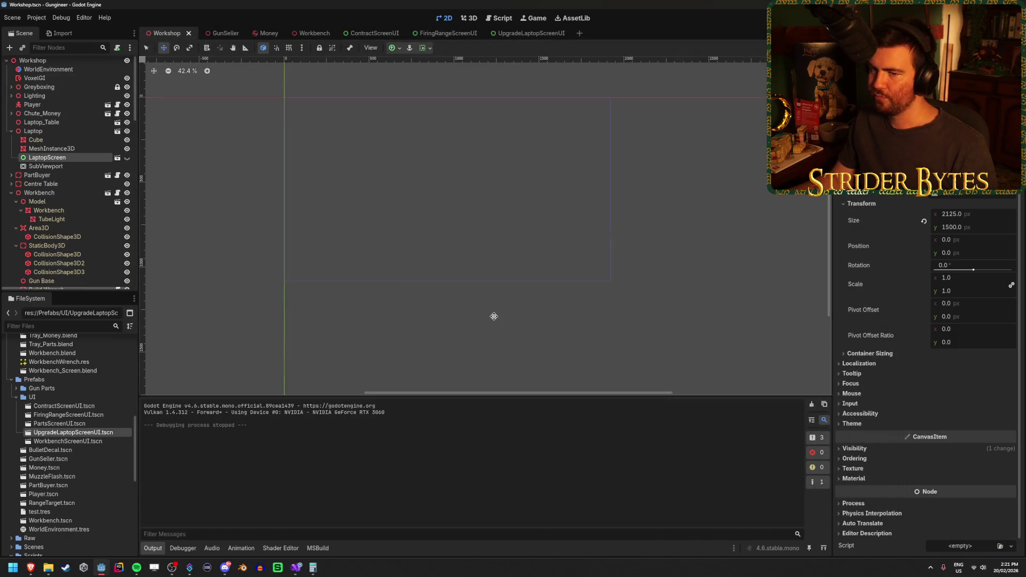
Make LaptopScreen visible again and set its size to 1920 × 1080.
left_click(127, 158)
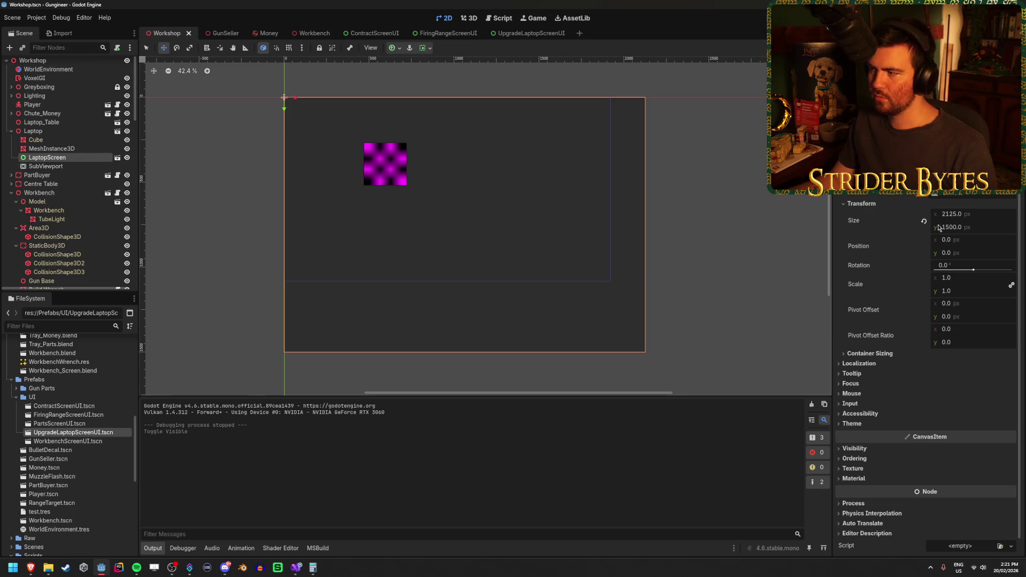
left_click(965, 213)
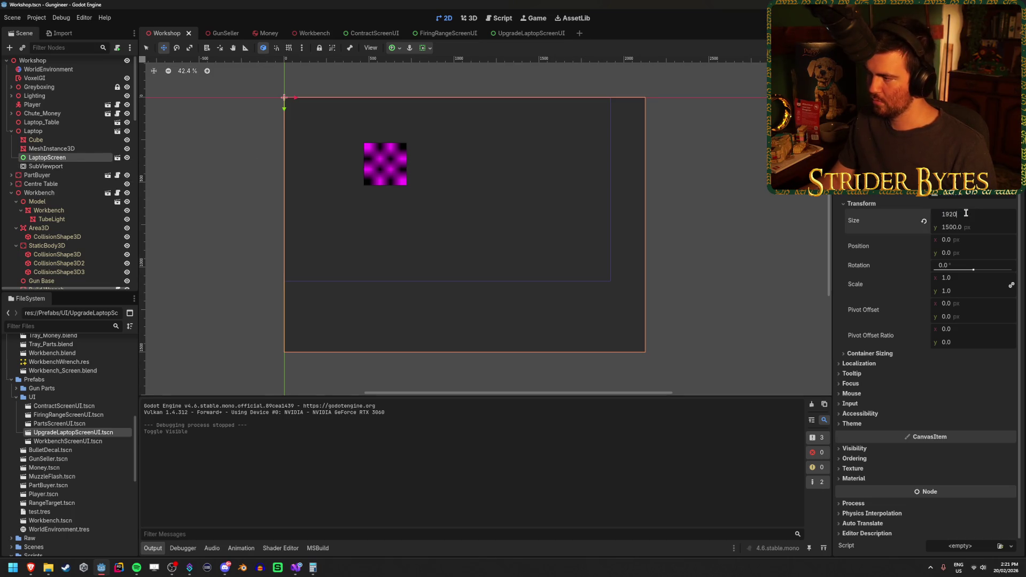
key("Tab")
type("1080")
key("Return")
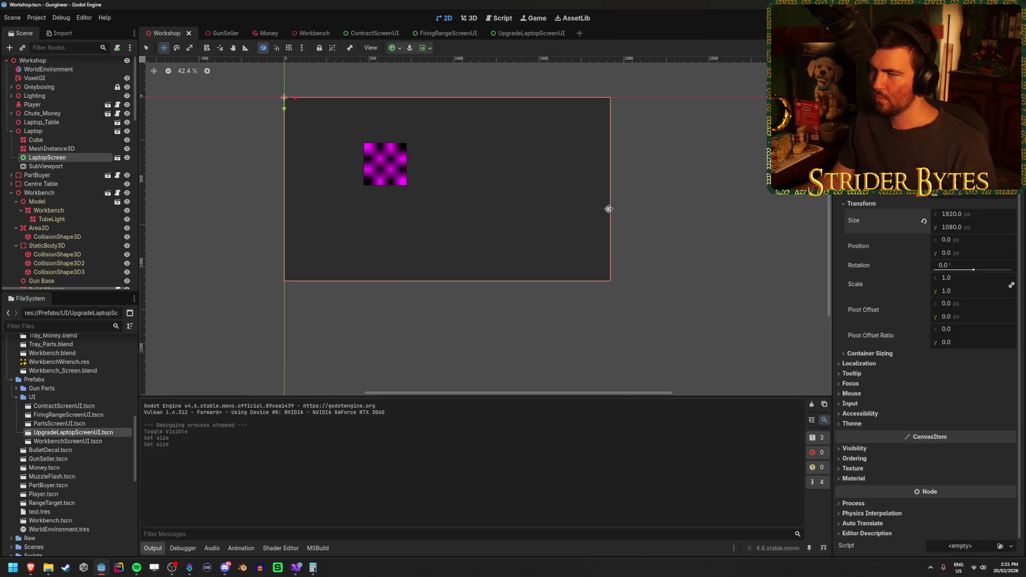
Zoom the 2D canvas, then select the laptop's MeshInstance3D node to bring up the 3D view.
scroll(312, 128, "up", 2)
scroll(595, 201, "up", 1)
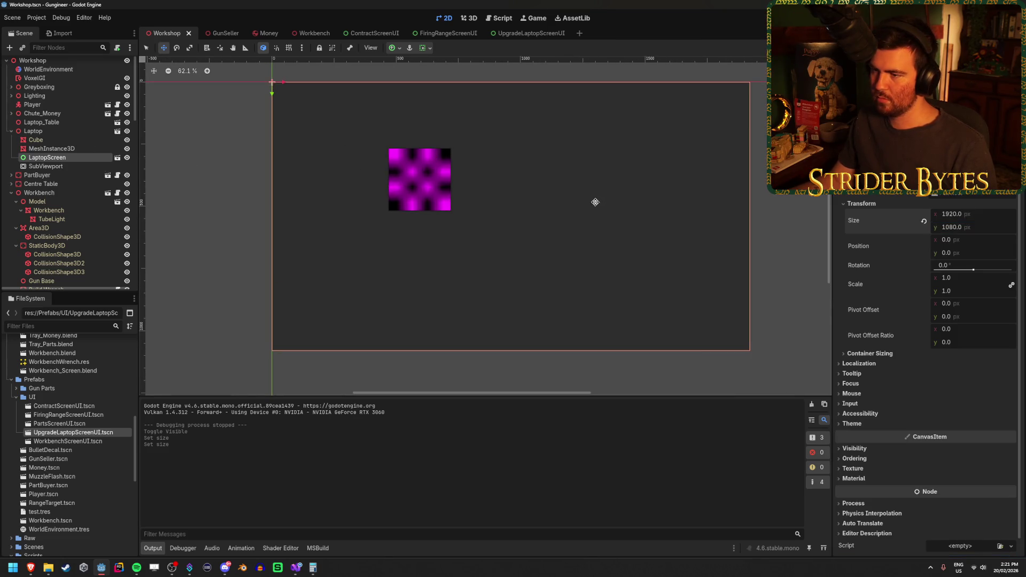
scroll(552, 225, "up", 3)
scroll(552, 227, "down", 1)
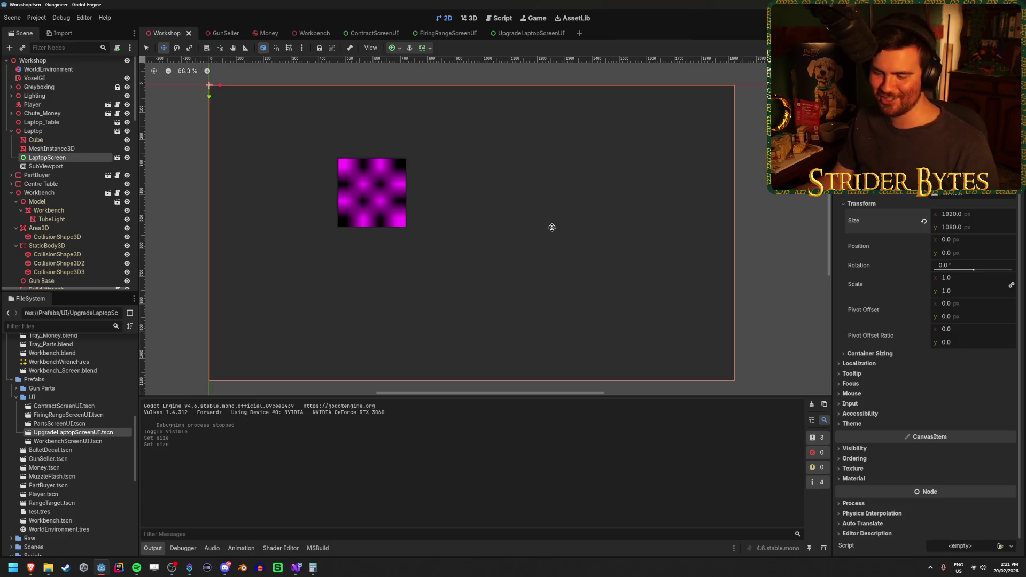
scroll(482, 224, "down", 1)
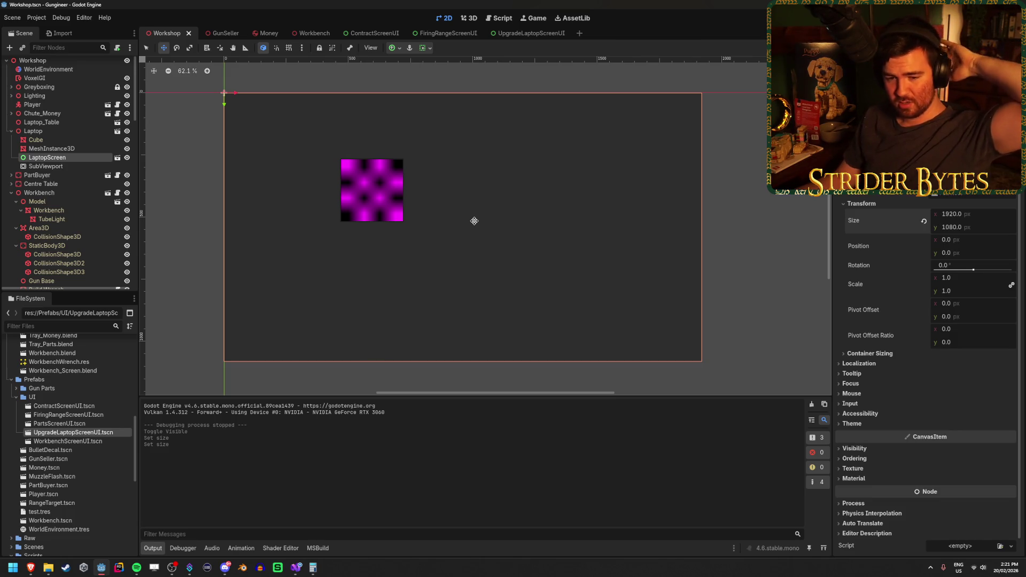
left_click(75, 149)
left_click(76, 156)
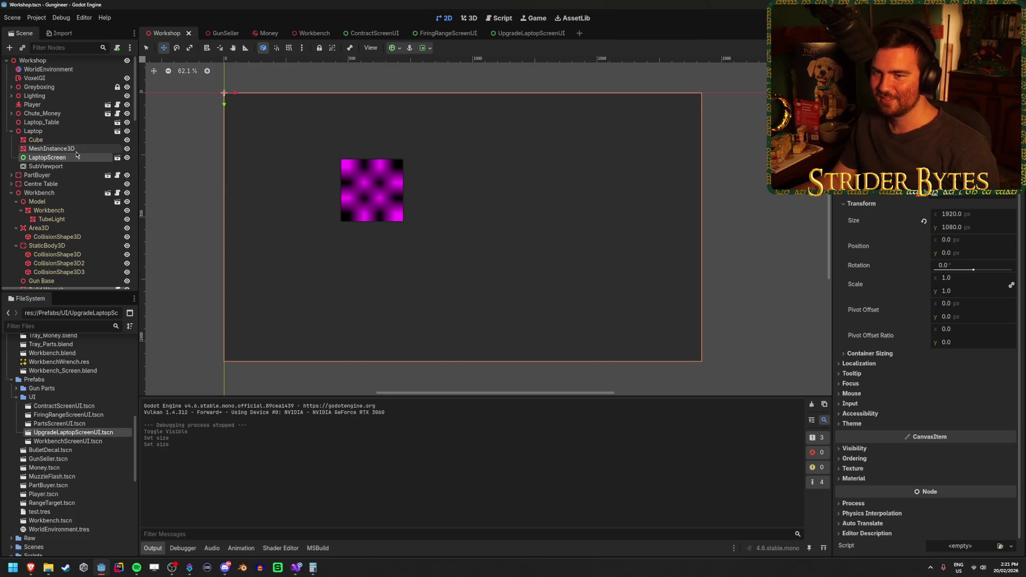
left_click(77, 151)
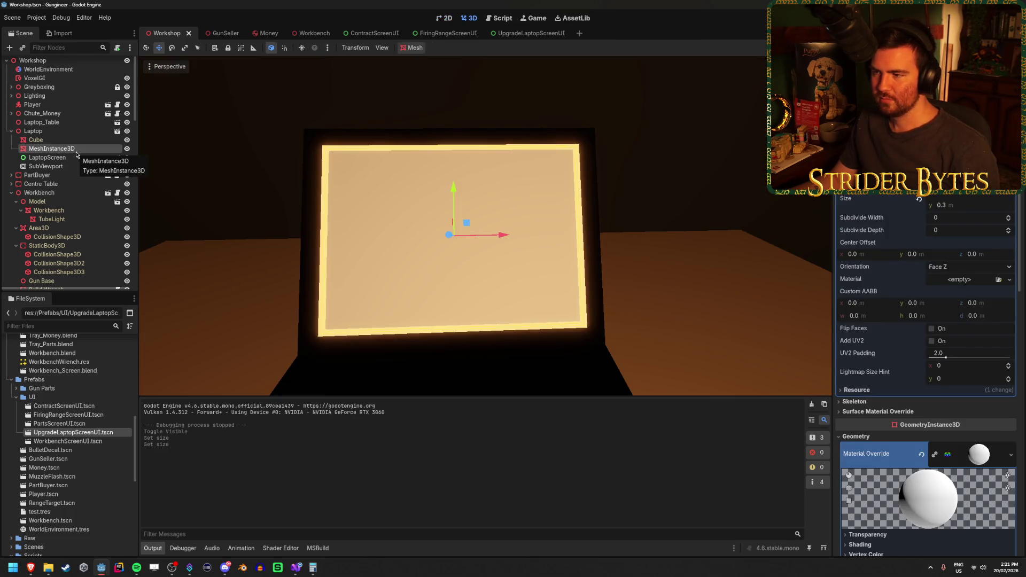
Delete the MeshInstance3D node under Laptop, confirm the deletion, and save the Workshop scene.
mouse_move(362, 193)
left_mouse_down()
mouse_move(384, 194)
mouse_move(267, 194)
mouse_move(292, 193)
left_mouse_up()
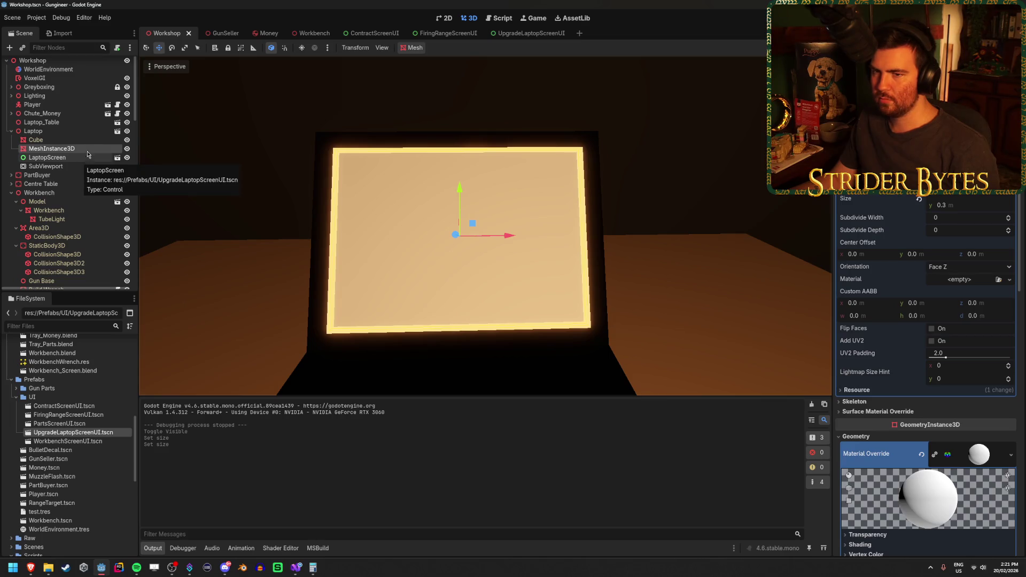
left_click(83, 140)
left_click(82, 148)
left_click(81, 157)
left_click(82, 149)
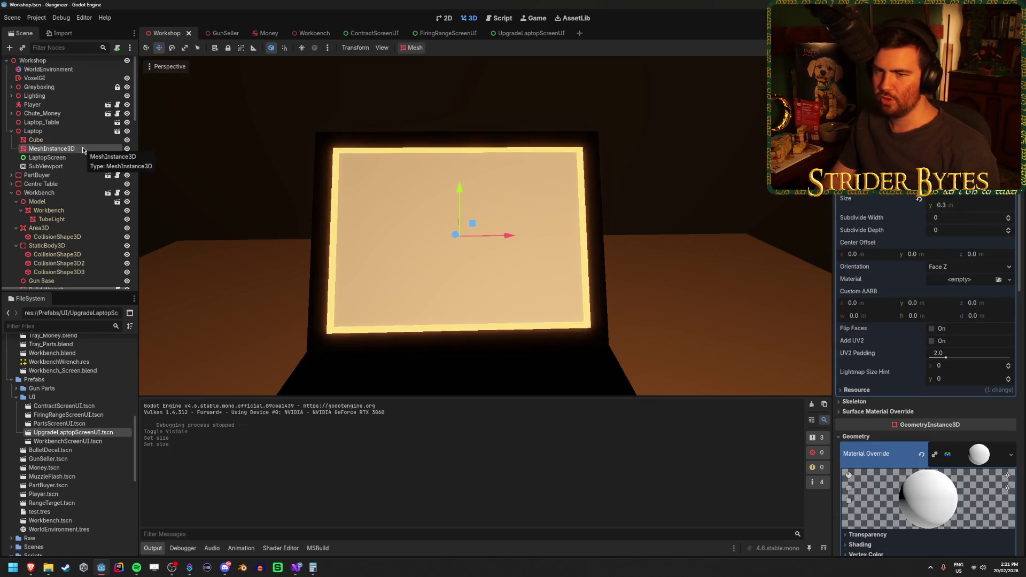
key("Delete")
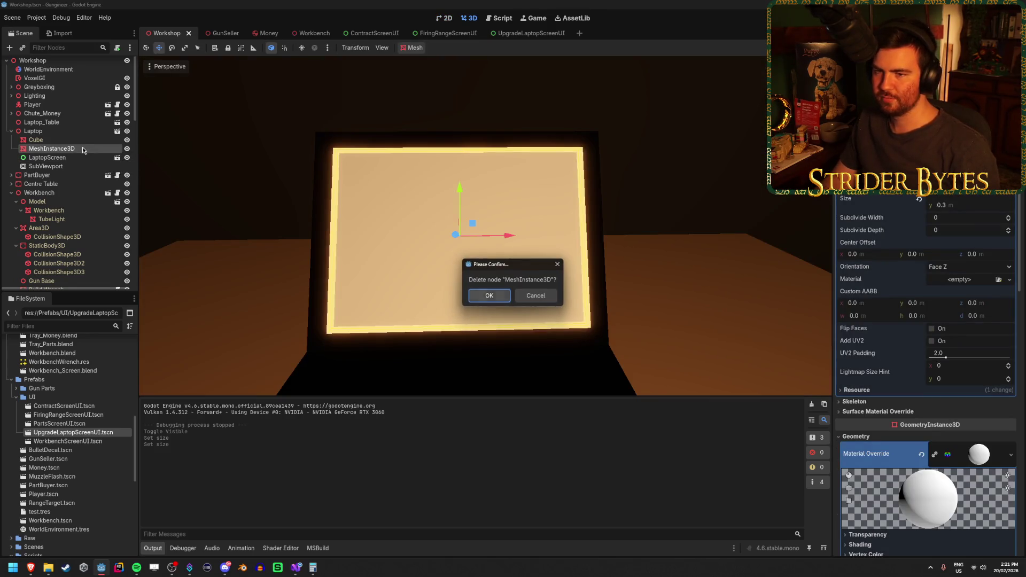
key("Return")
key("ctrl+s")
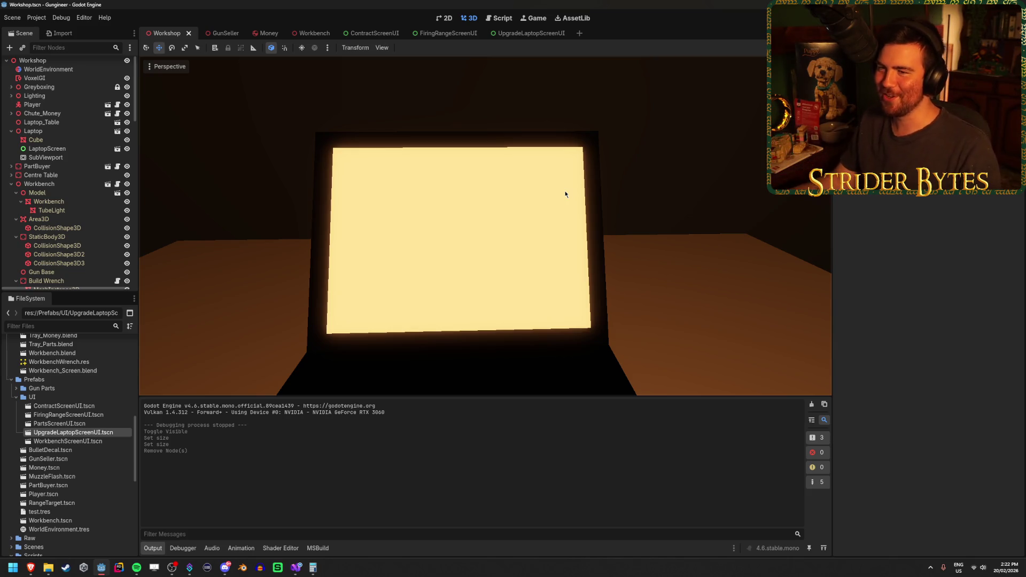
Delete the SubViewport node under Laptop and save the Workshop scene.
left_click_drag(270, 229, 270, 216)
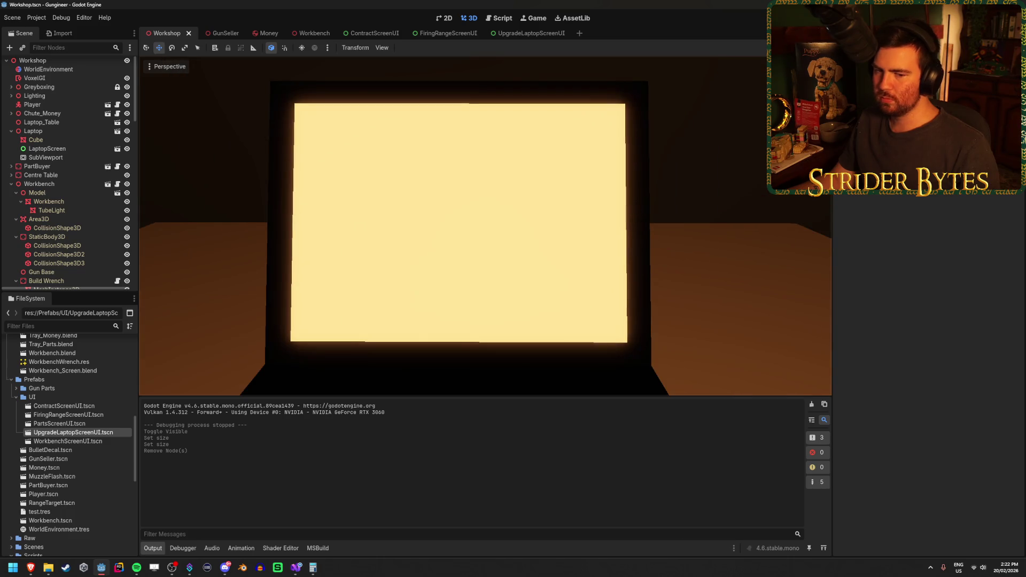
left_click_drag(345, 224, 347, 224)
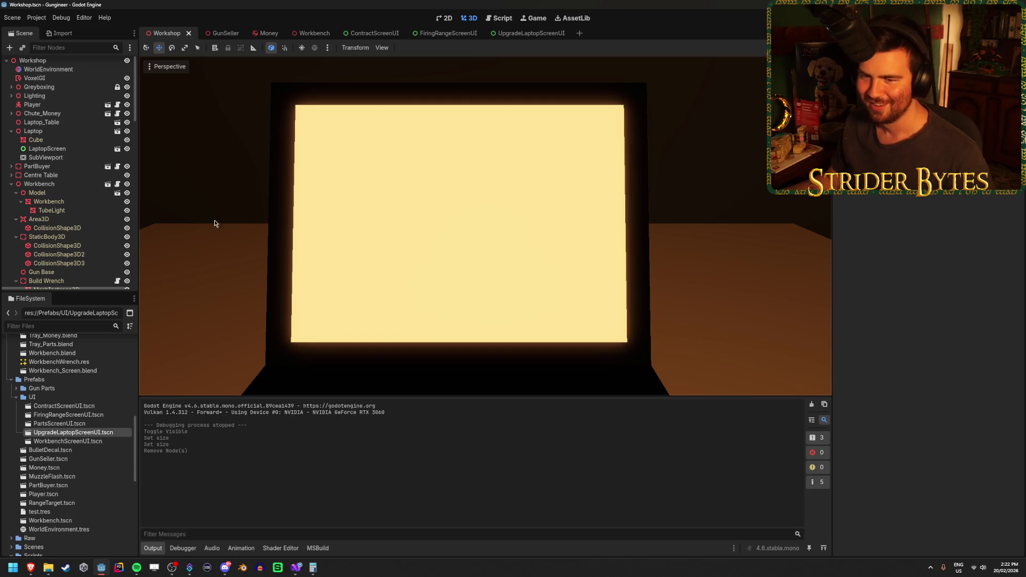
left_click(68, 184)
left_click(38, 192)
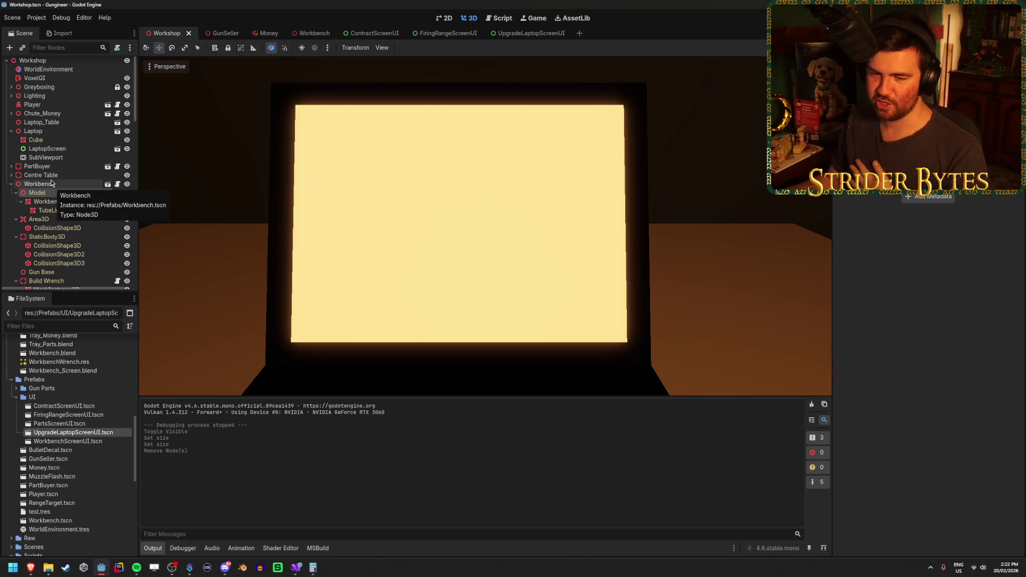
left_click(56, 187)
left_click(10, 185)
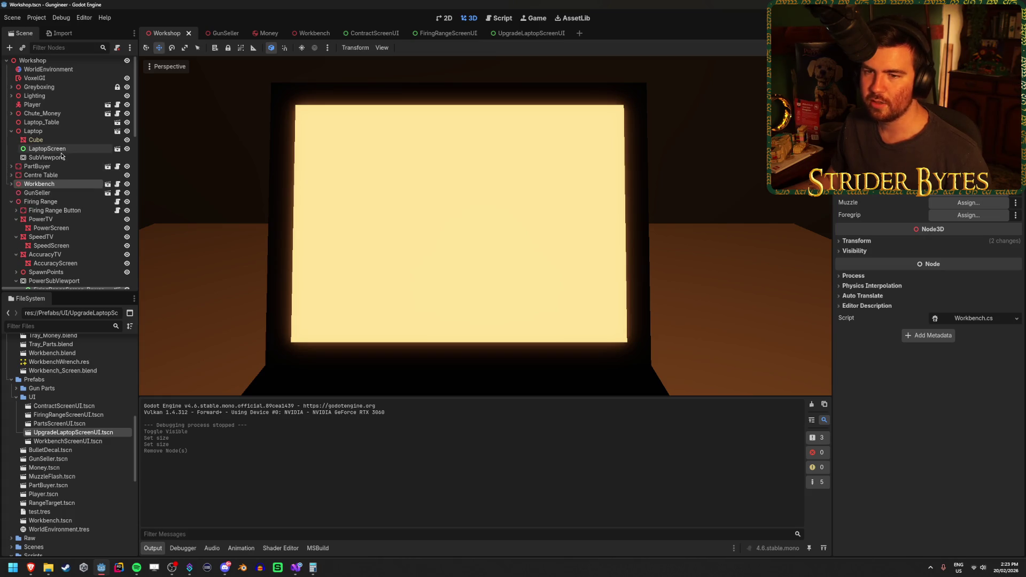
left_click(42, 139)
left_click(62, 158)
key("Delete")
key("Return")
key("ctrl+s")
Add a new Node3D child to the Laptop node.
left_click(54, 131)
right_click(80, 131)
left_click(105, 140)
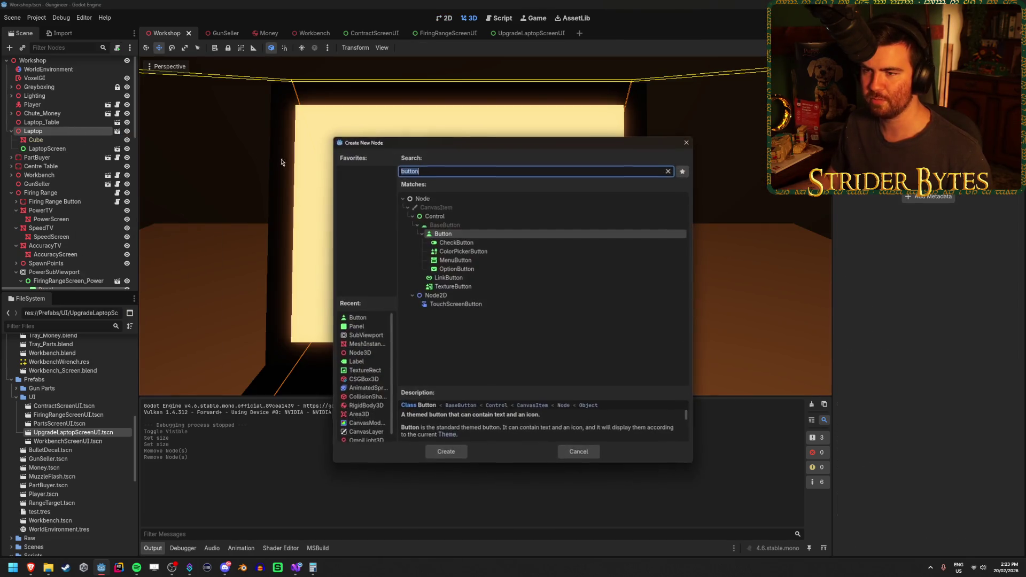
type("NB")
key("BackSpace")
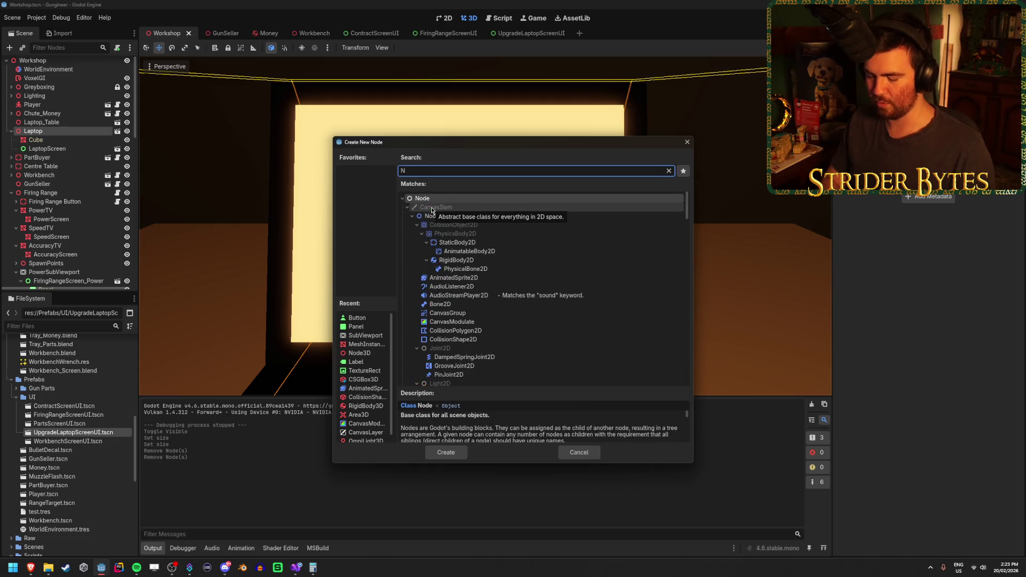
type("ODE")
left_click(455, 287)
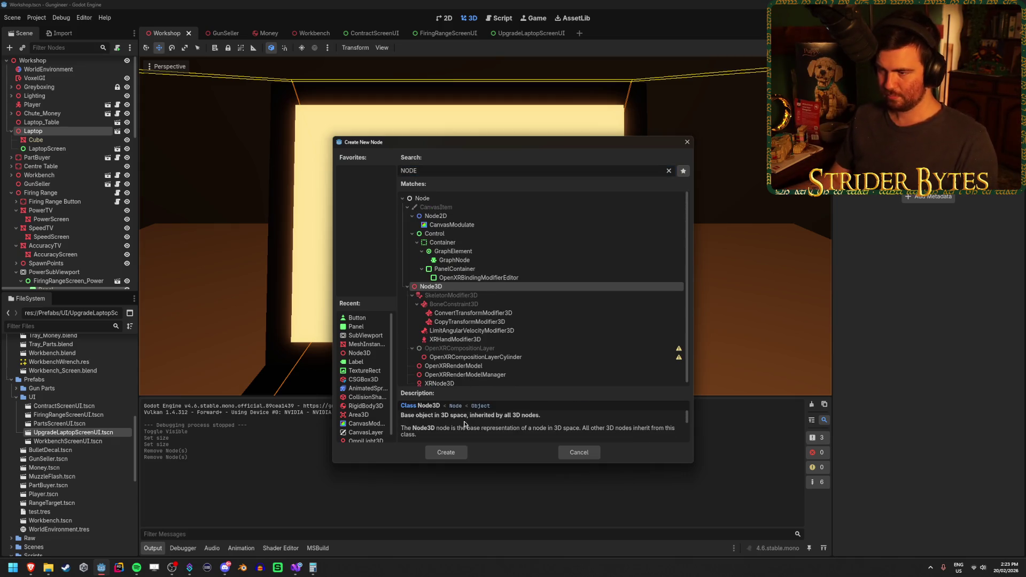
left_click(445, 452)
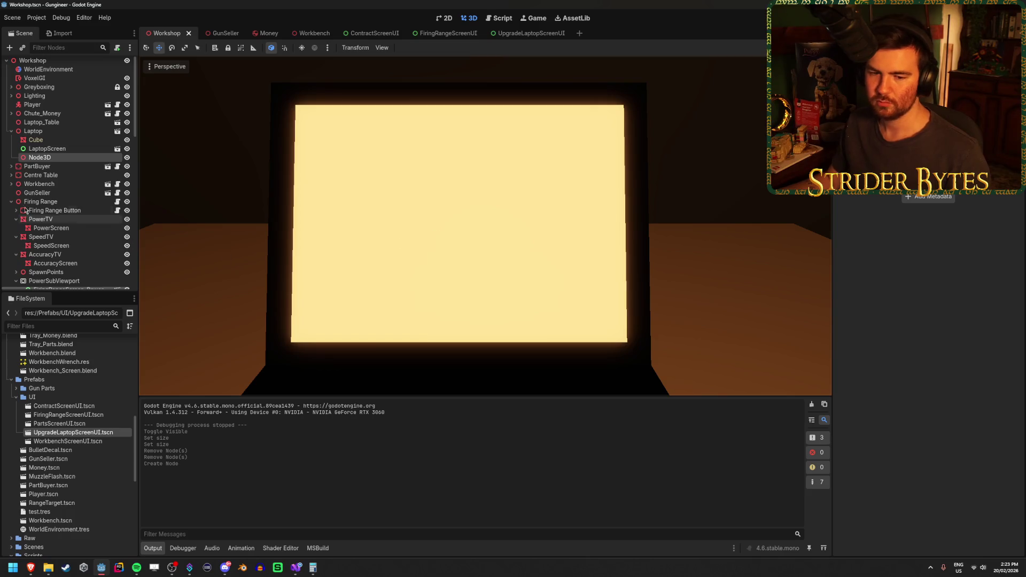
Move the Node3D above LaptopScreen, save, and raise it slightly along Y over the laptop.
left_click_drag(39, 157, 58, 149)
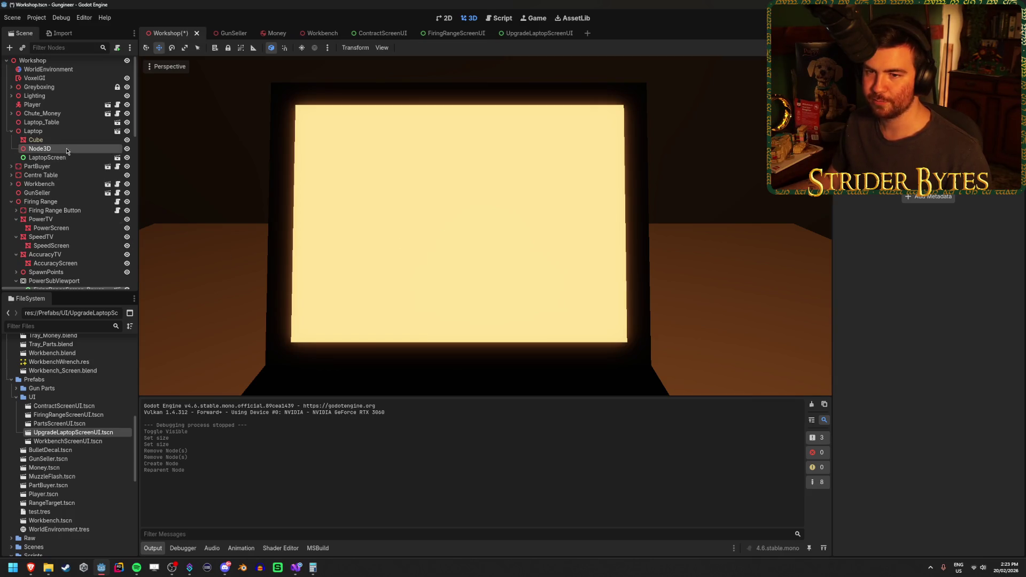
key("ctrl+s")
scroll(485, 226, "up", 2)
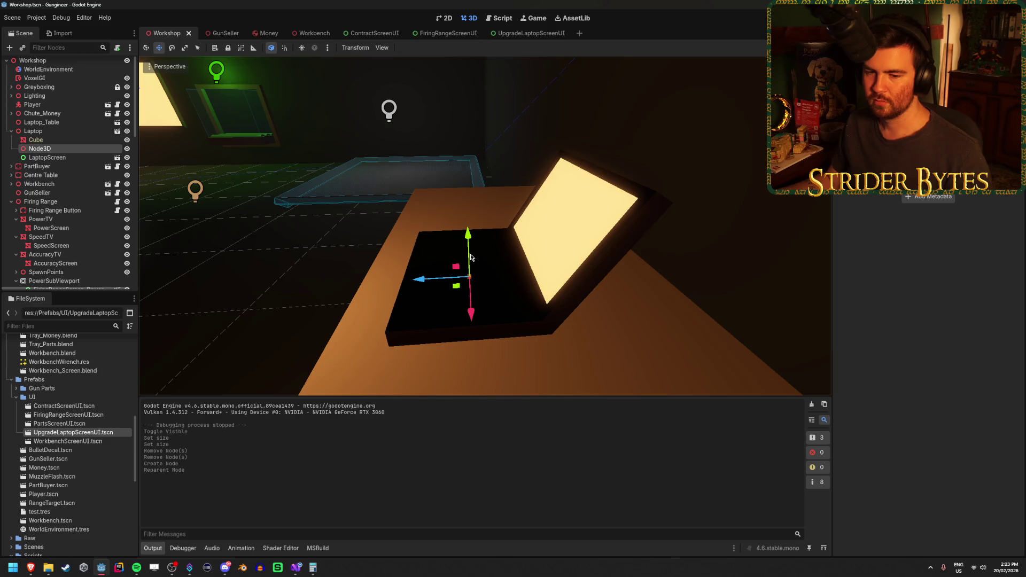
scroll(473, 254, "up", 2)
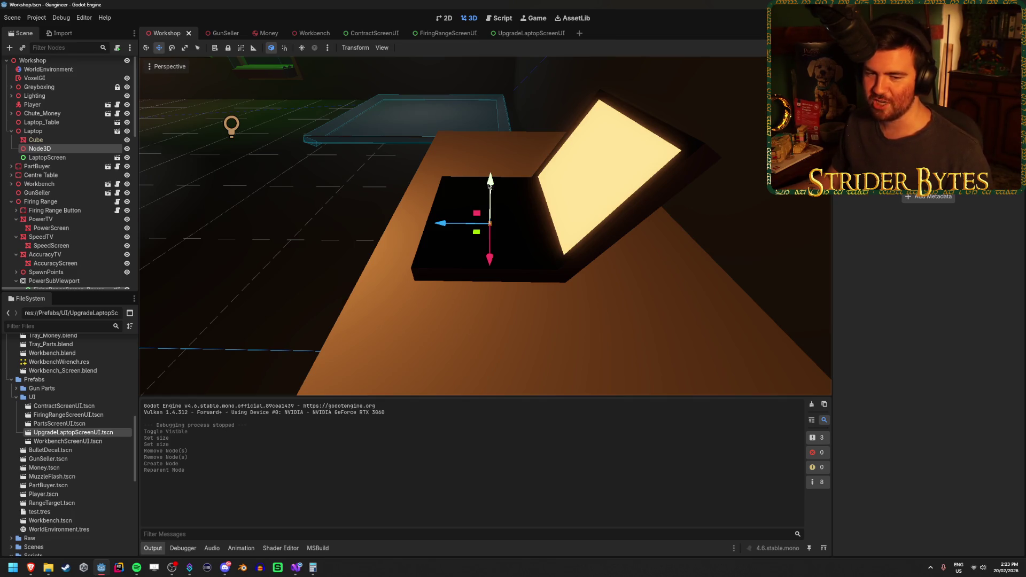
left_click_drag(489, 173, 492, 90)
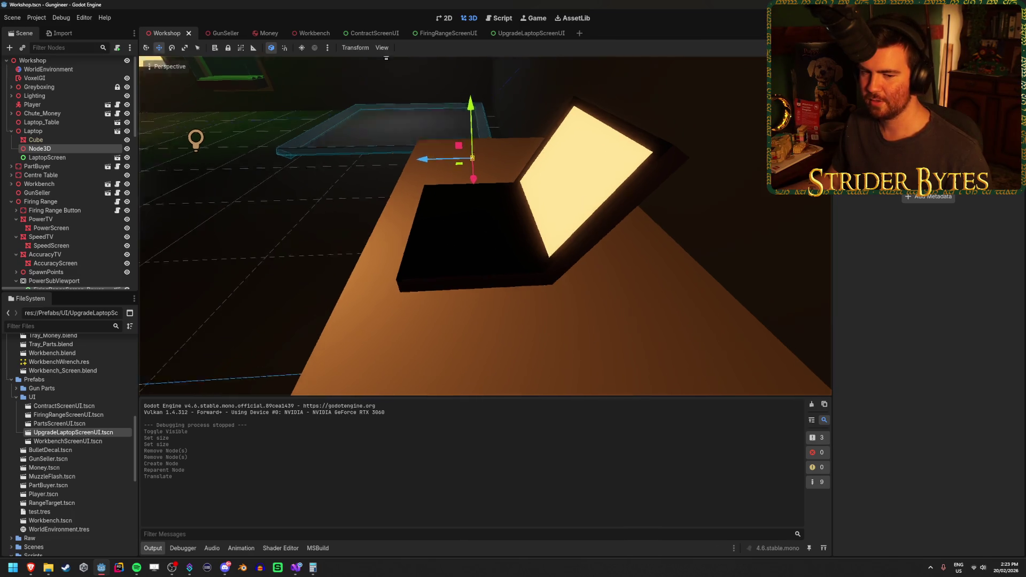
left_click_drag(560, 155, 510, 154)
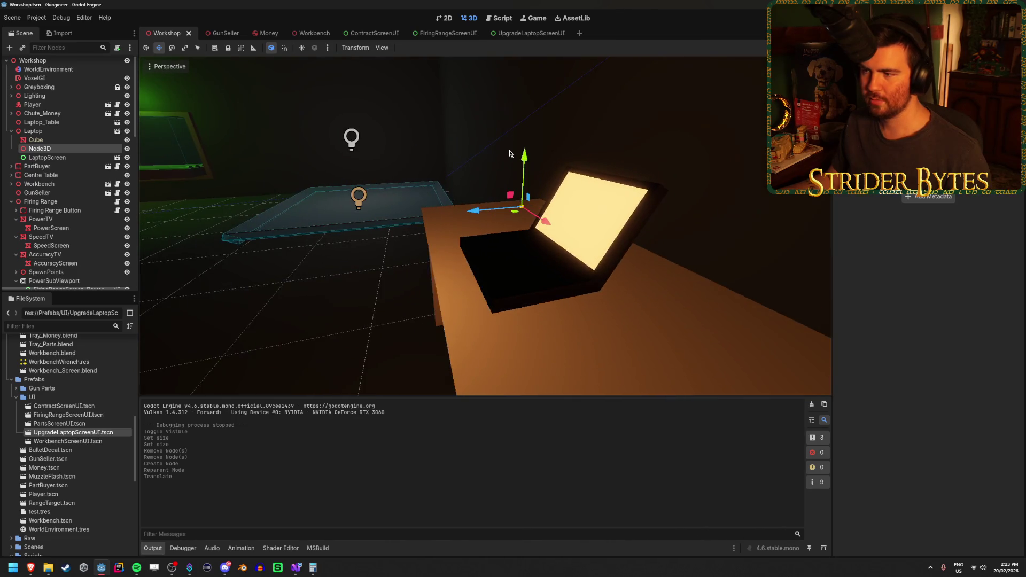
Rename the Node3D to CameraPosition.
double_click(64, 148)
type("R")
key("Caps_Lock")
key("BackSpace")
key("BackSpace")
type("Camera")
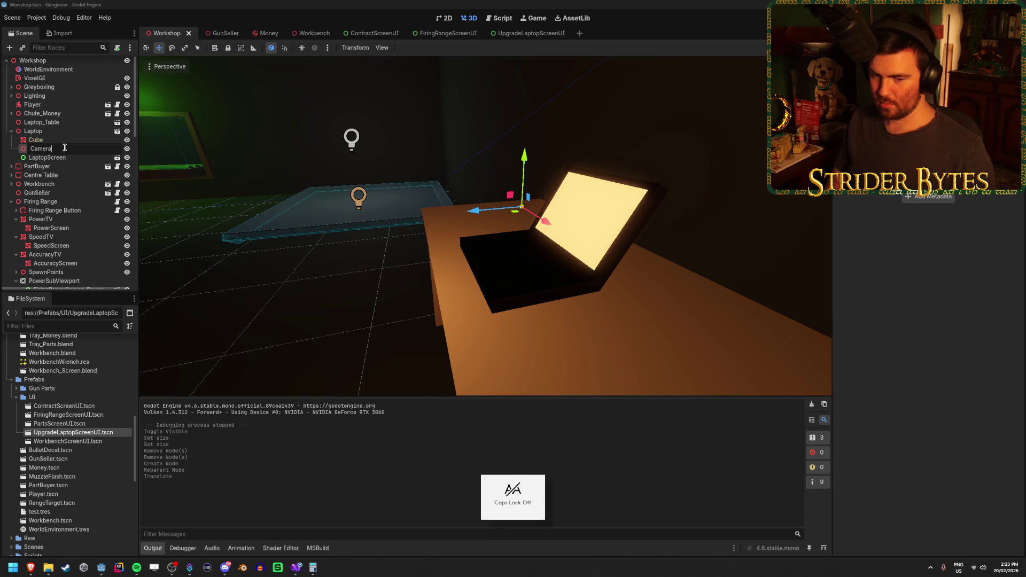
key("Return")
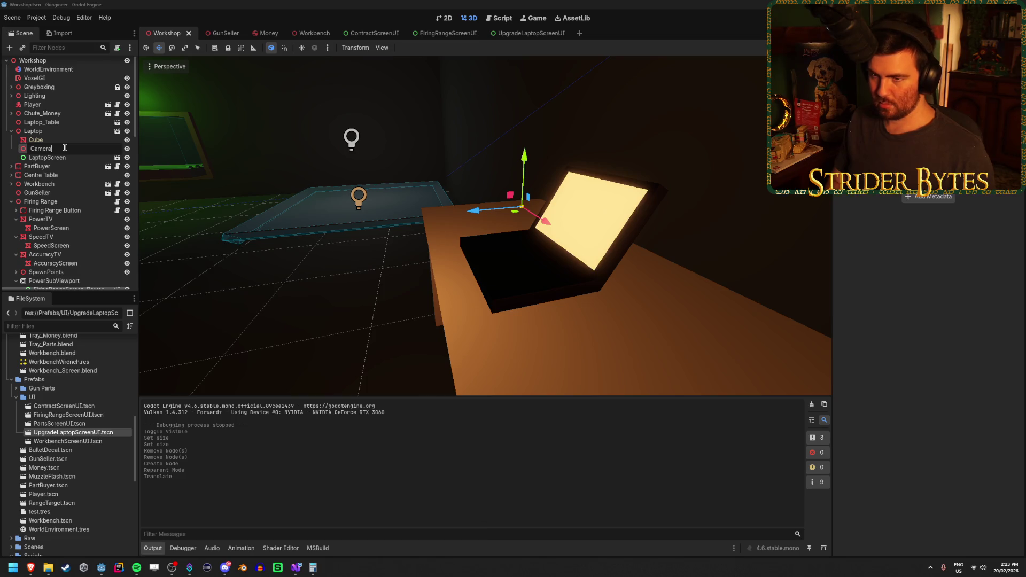
type("Position")
key("Return")
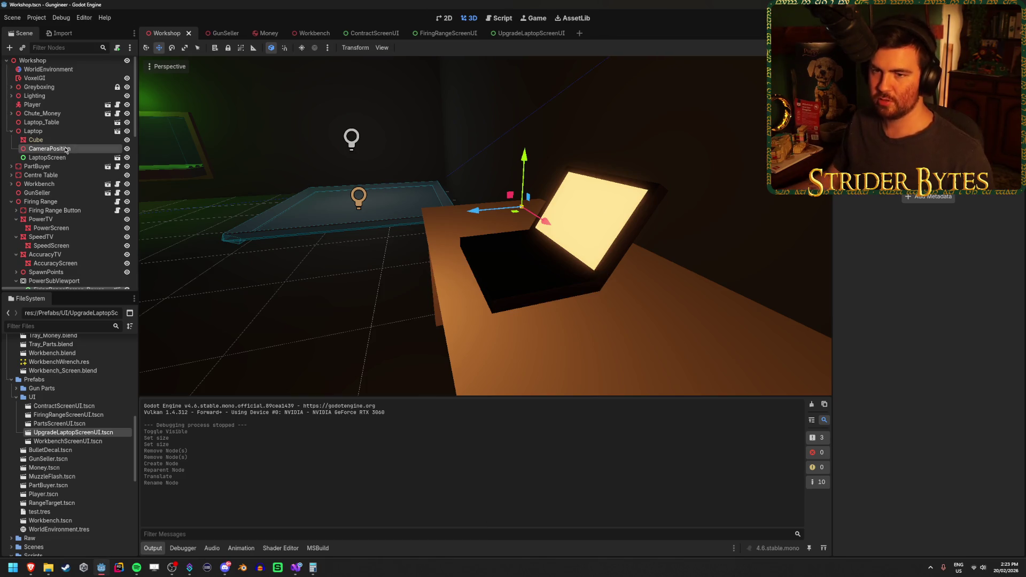
left_click(71, 132)
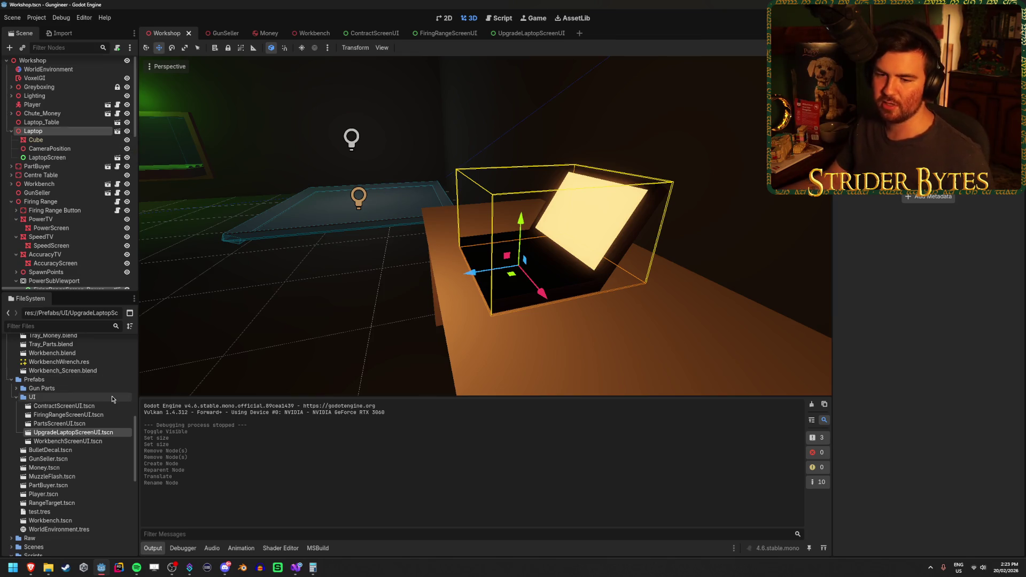
left_click(16, 397)
scroll(71, 478, "down", 2)
Create UpgradeLaptop.cs in the Scripts folder inheriting Node3D and open it in the editor.
left_click(66, 458)
right_click(66, 457)
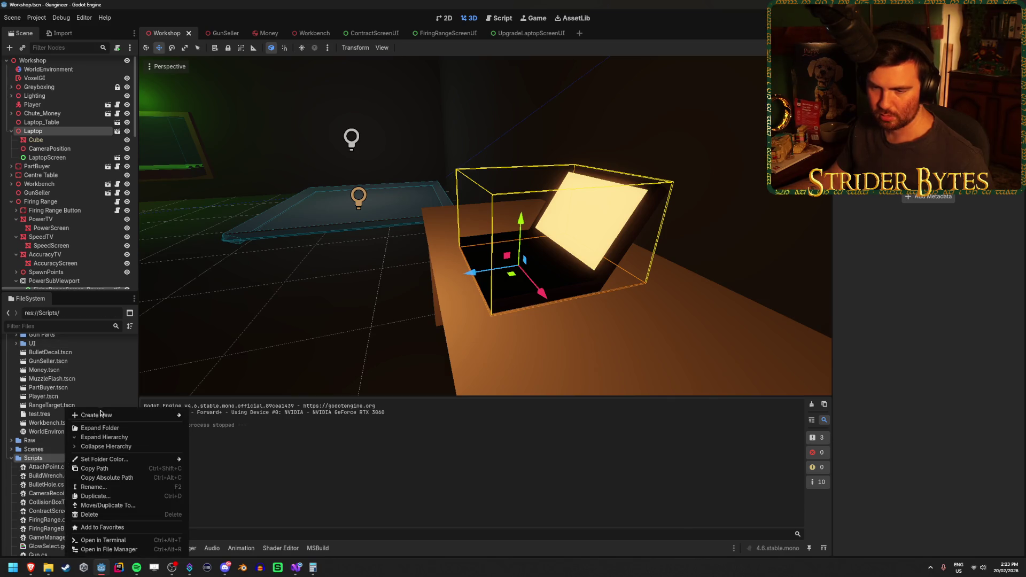
mouse_move(101, 416)
left_click(225, 434)
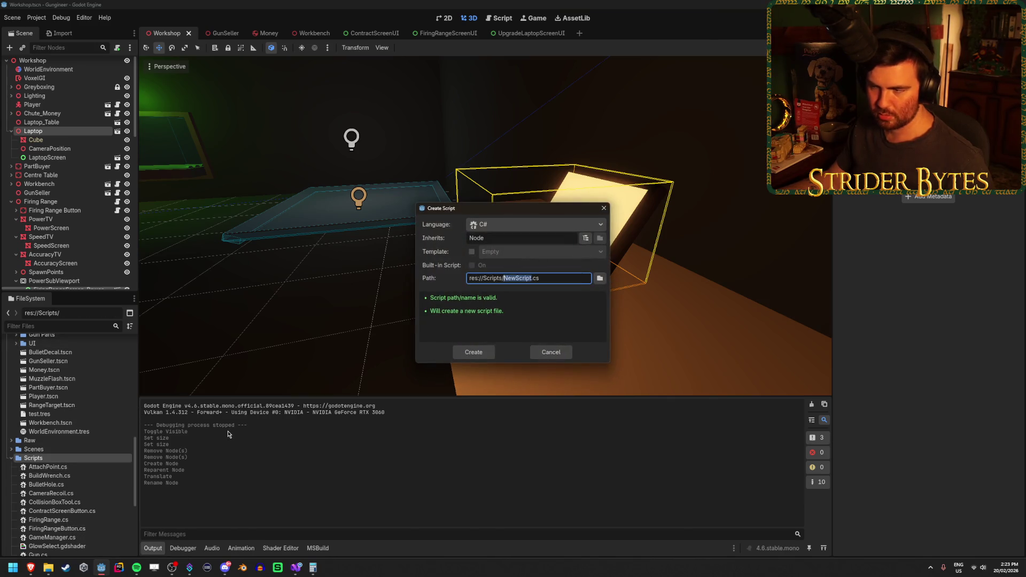
type("UpgradeLaptop")
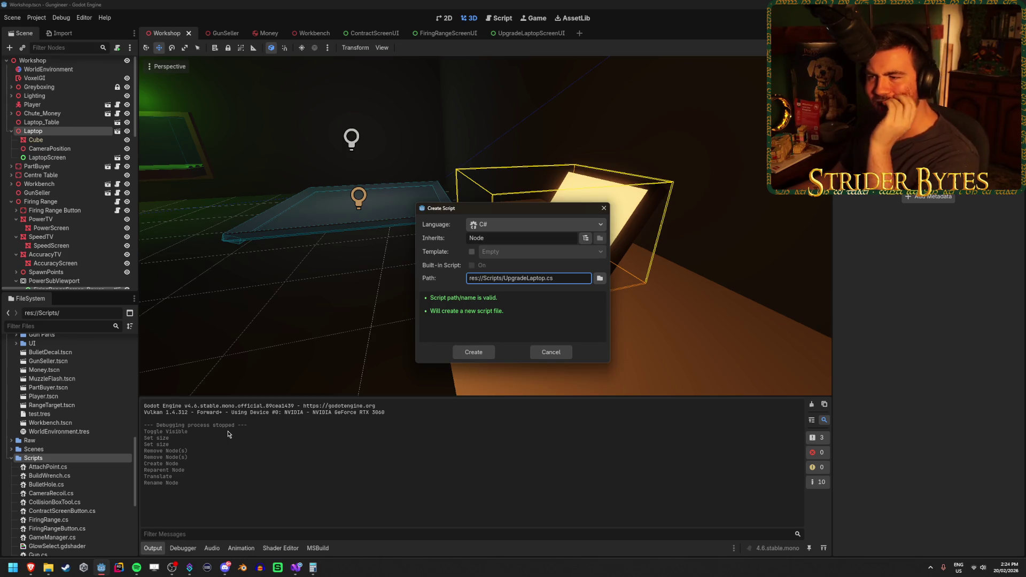
left_click(501, 238)
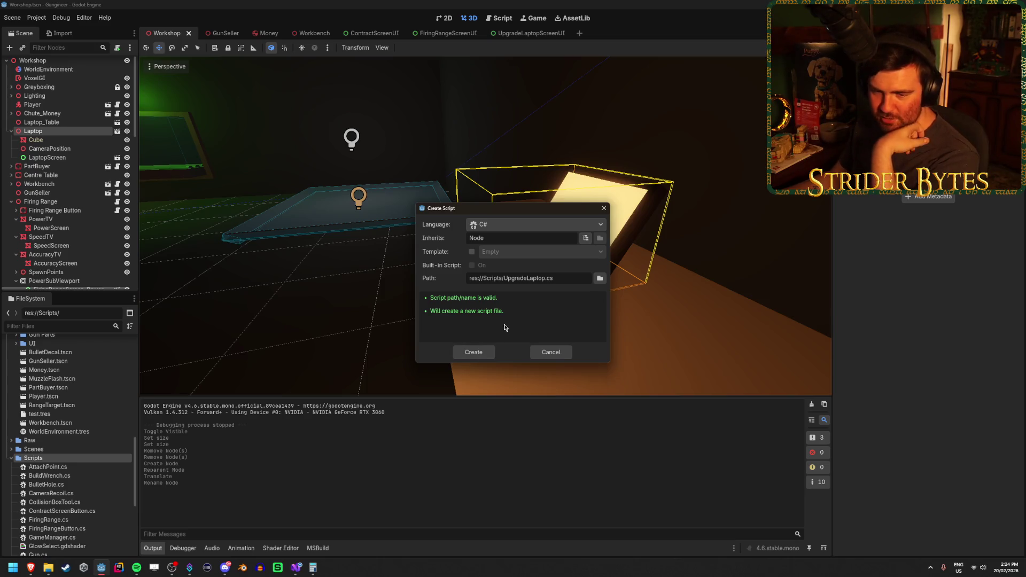
type("3D")
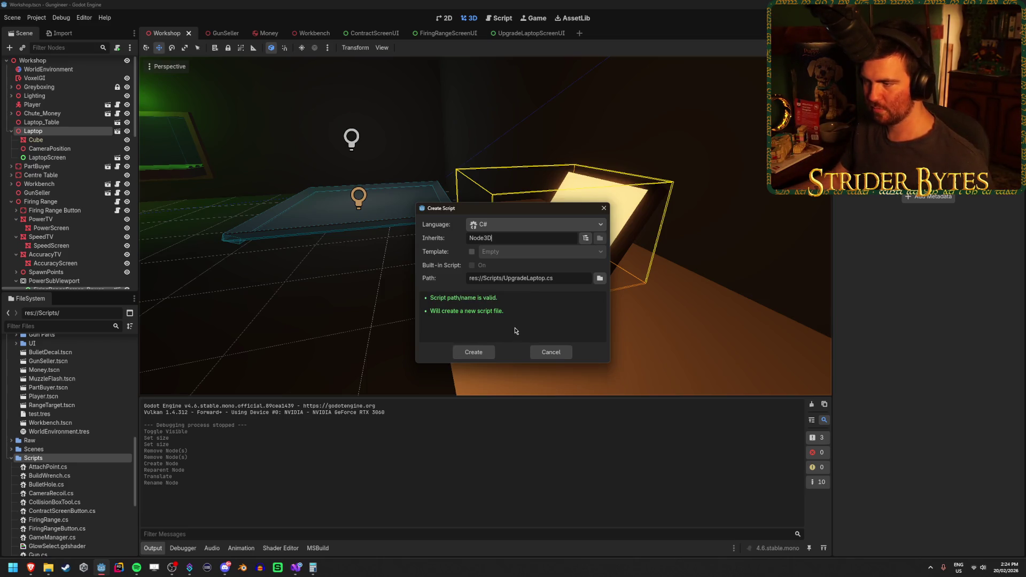
left_click(474, 352)
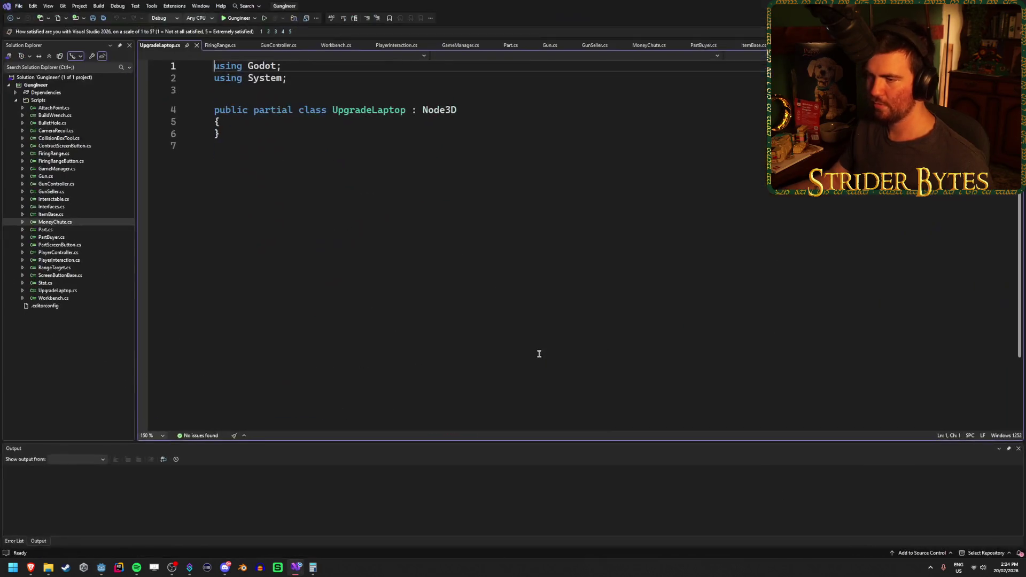
Add an empty line to the UpgradeLaptop class, save it, and glance at PlayerInteraction.
key("Return")
key("ctrl+s")
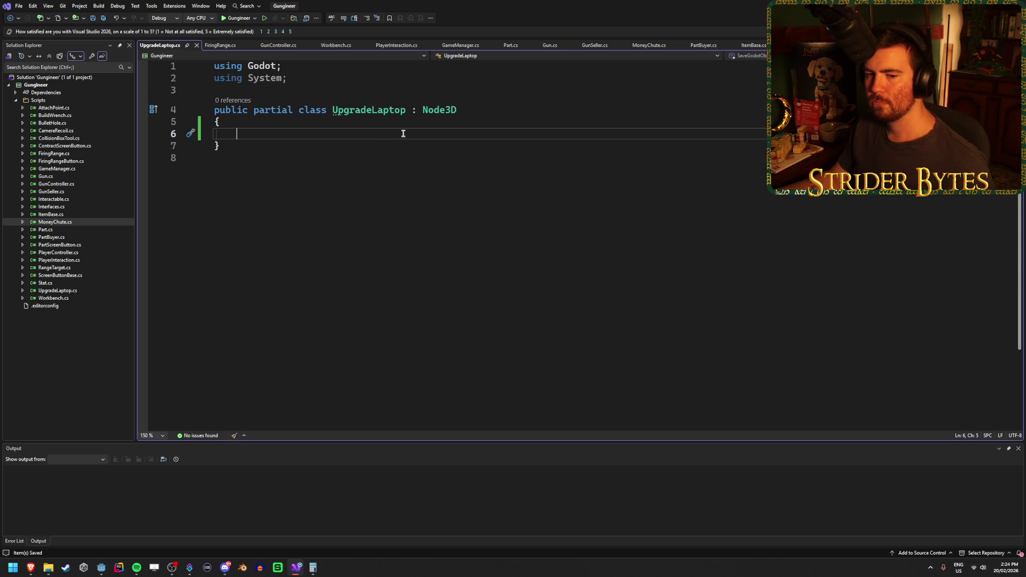
double_click(428, 112)
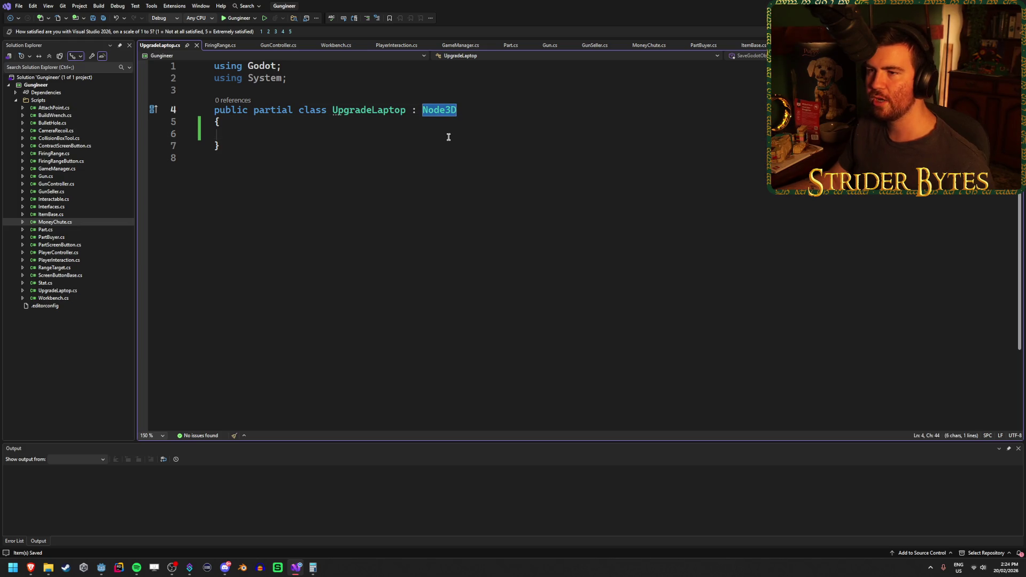
left_click(398, 47)
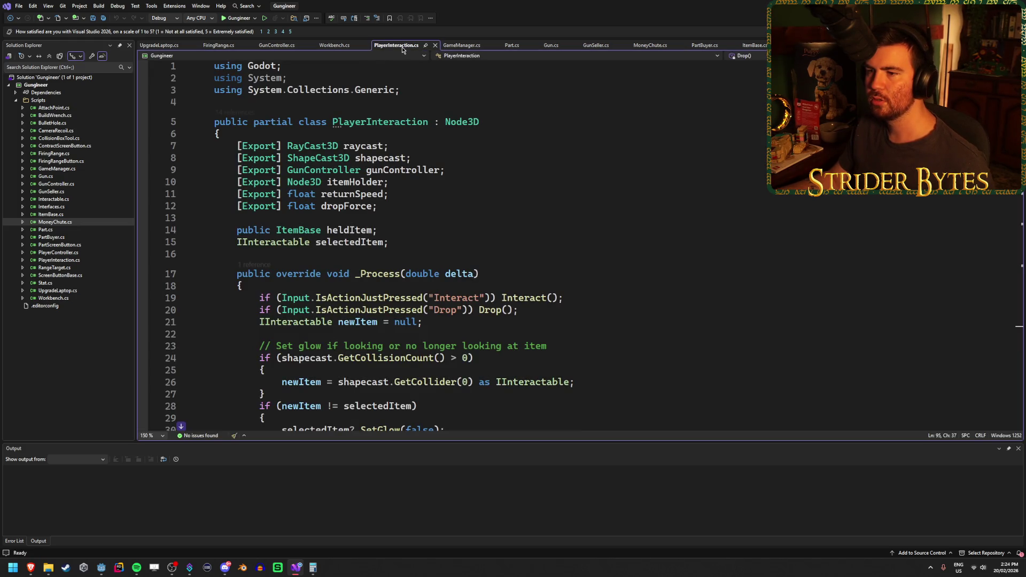
left_click(159, 44)
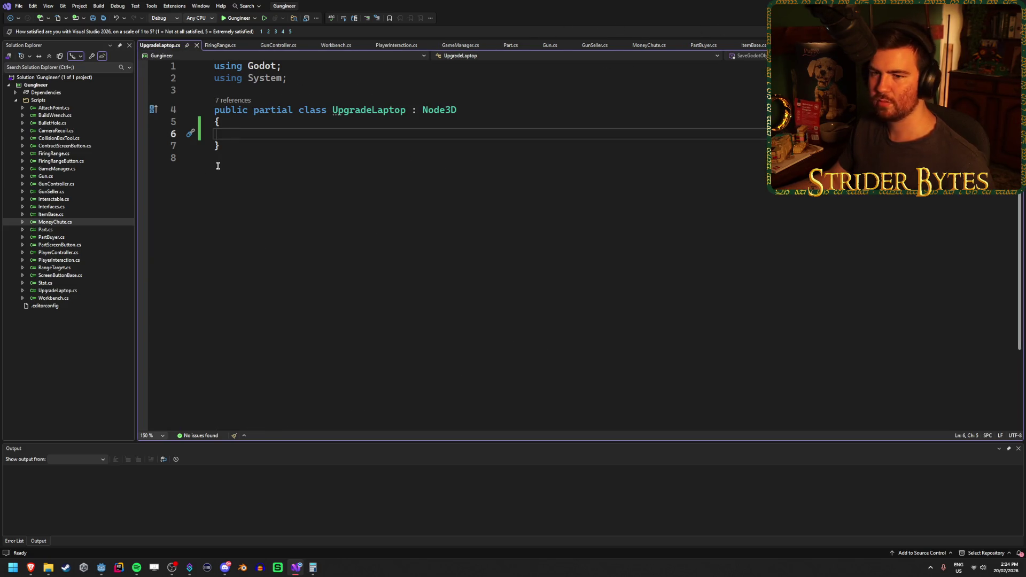
Open FiringRangeButton.cs for reference, then select UpgradeLaptop's Node3D base class for replacement.
double_click(75, 161)
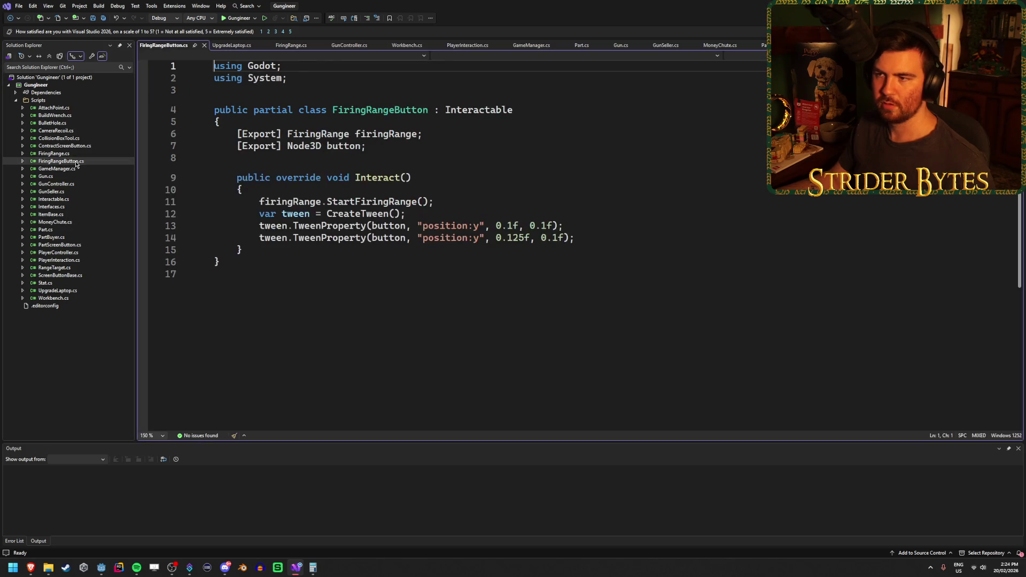
left_click(230, 46)
left_click(503, 109)
left_click(487, 129)
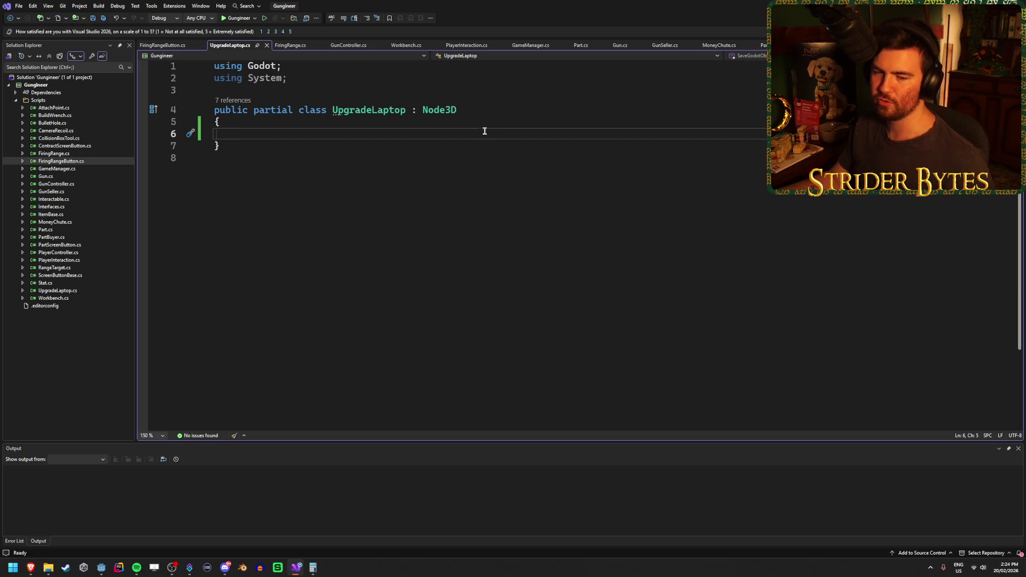
double_click(454, 111)
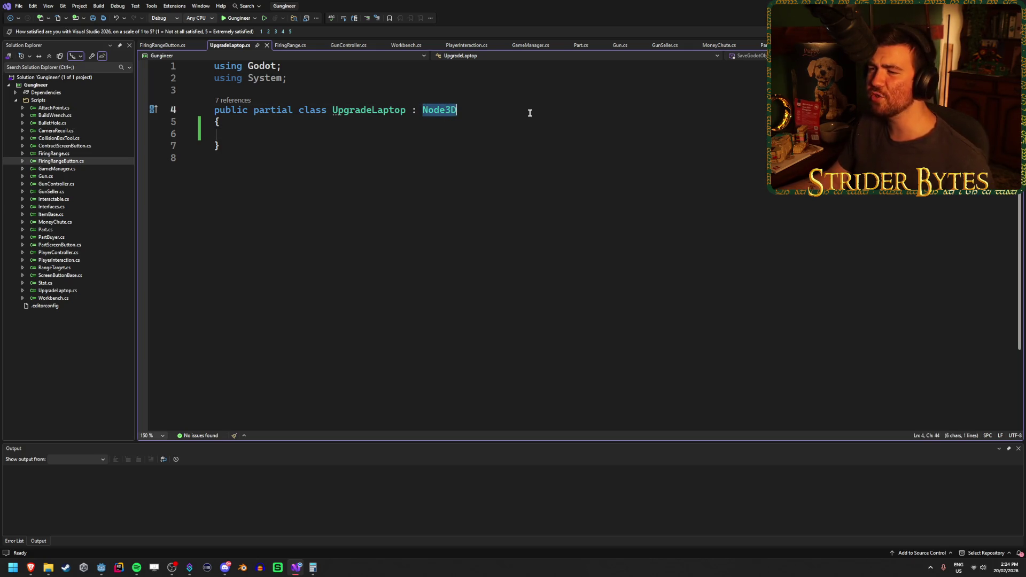
Make UpgradeLaptop inherit from Interactable and save the script.
type("Intera")
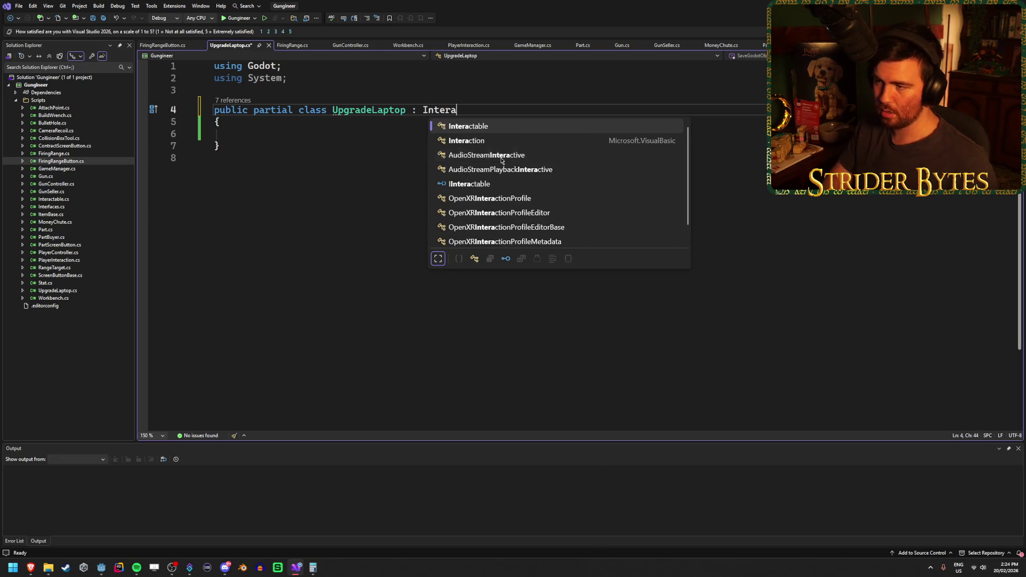
key("Tab")
left_click(478, 134)
key("ctrl+s")
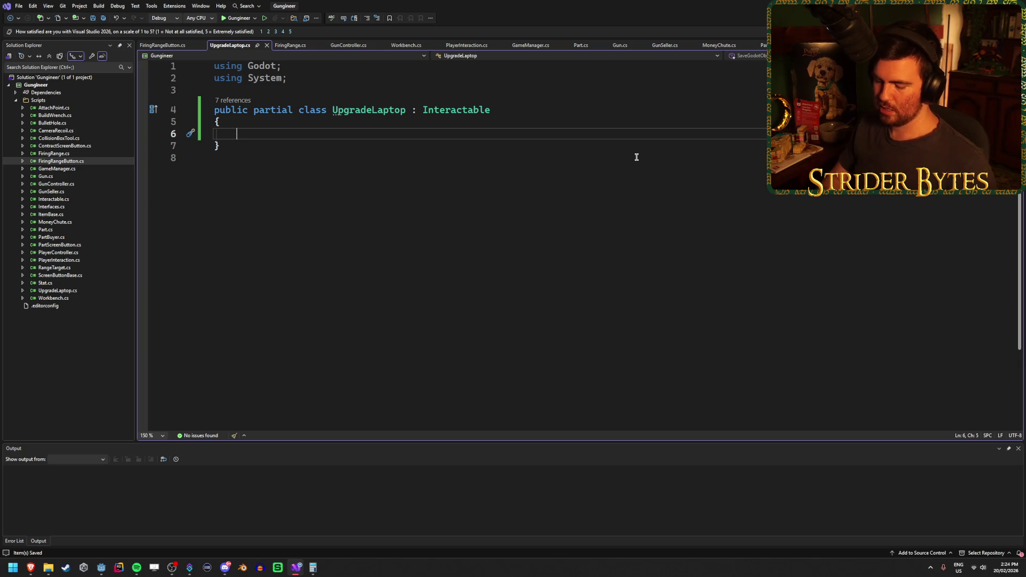
Add an empty Interact() override without base.Interact(), plus blank lines for a new field, and save.
type("override ")
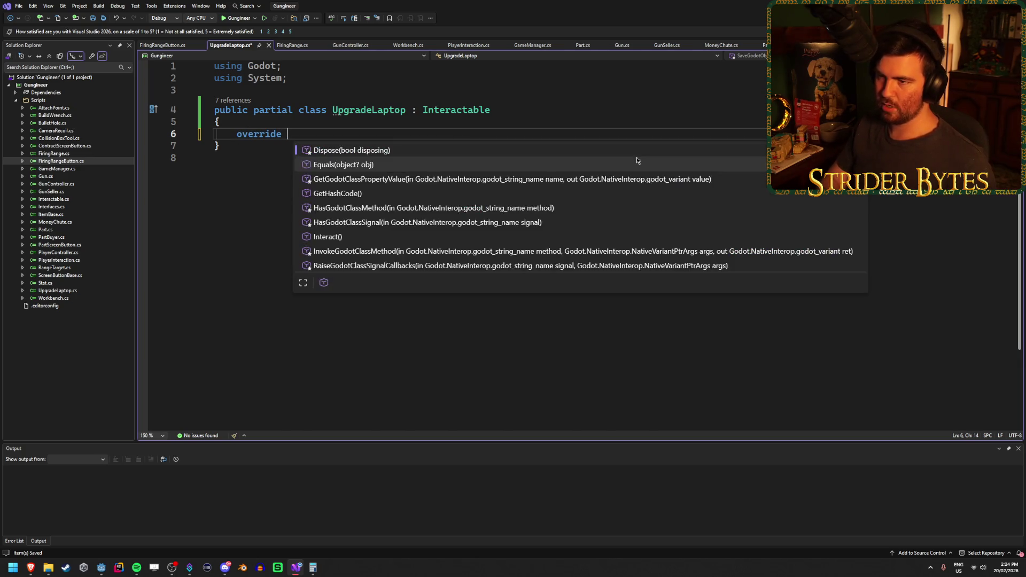
type("void")
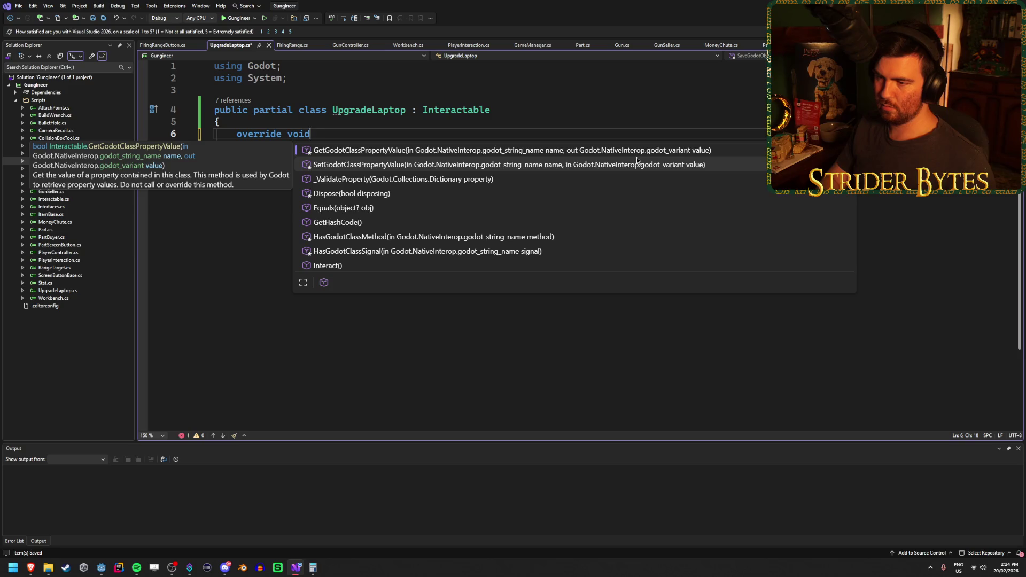
key("Down")
key("Down")
key("Down")
key("Tab")
key("BackSpace")
key("ctrl+s")
left_click(437, 121)
key("Return")
key("Return")
key("Up")
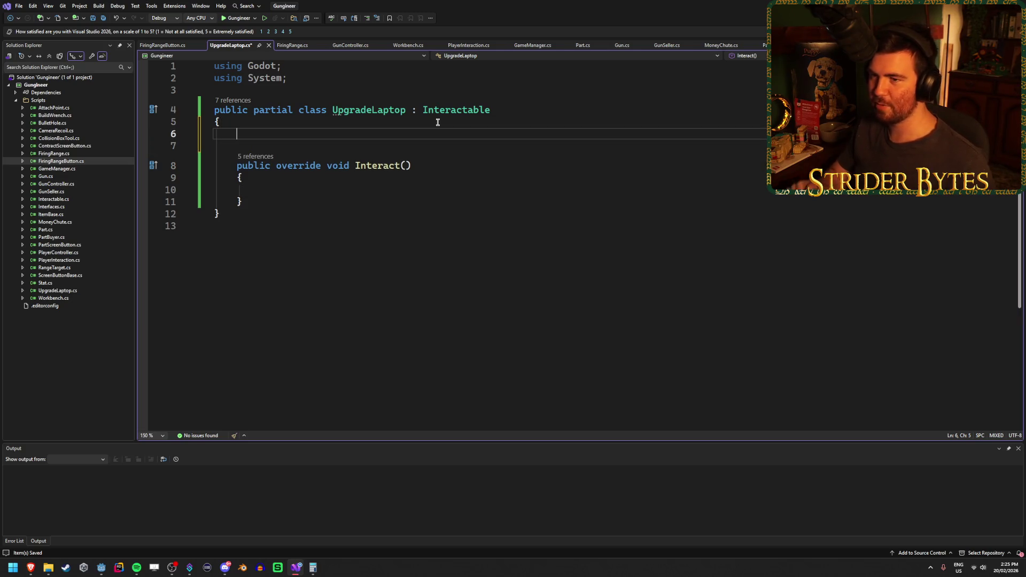
key("ctrl+s")
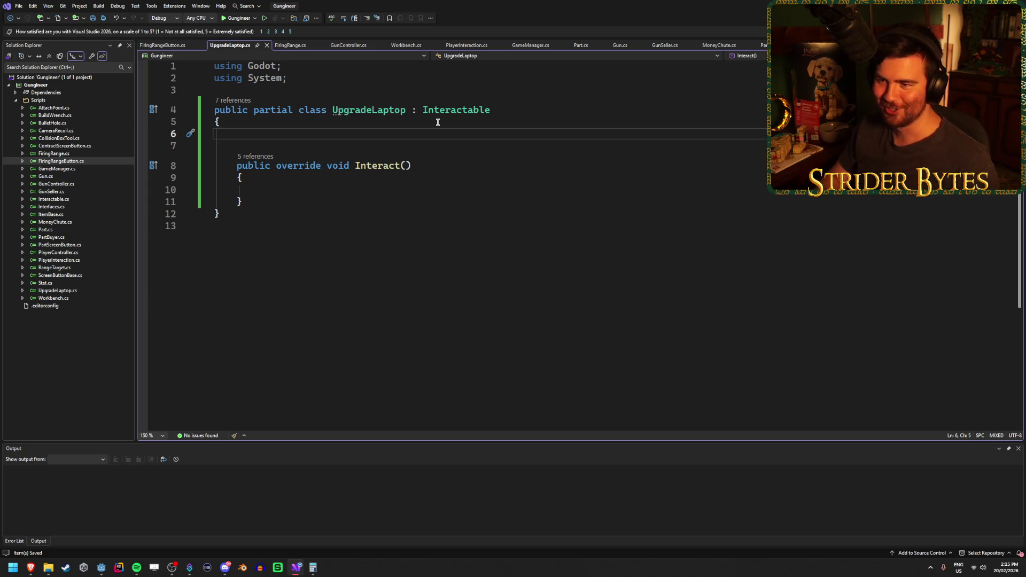
Add an [Export] Node3D upgradeUI field to UpgradeLaptop and save.
type("[Export")
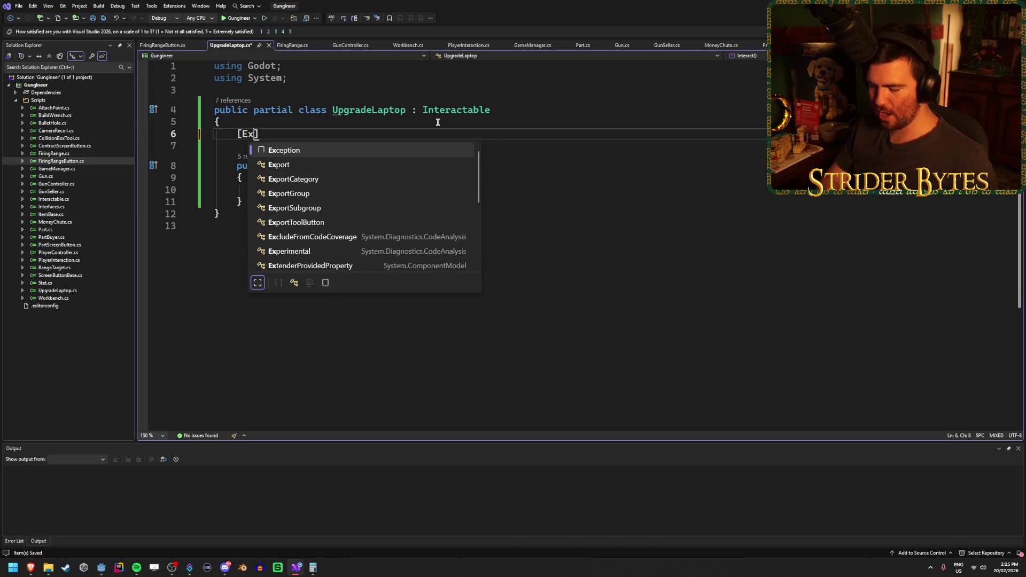
key("Escape")
type("] Node3")
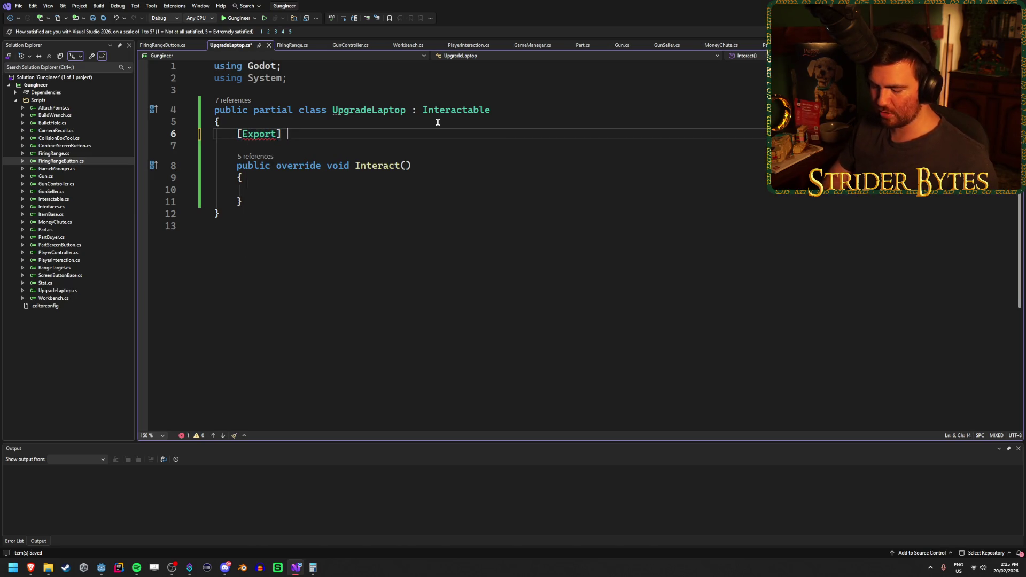
type("D ")
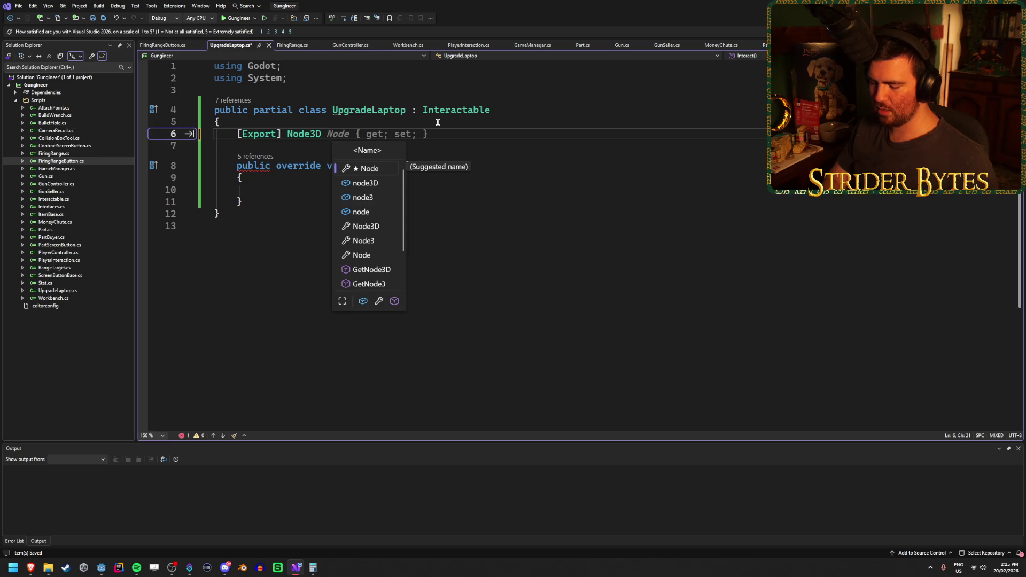
type("up")
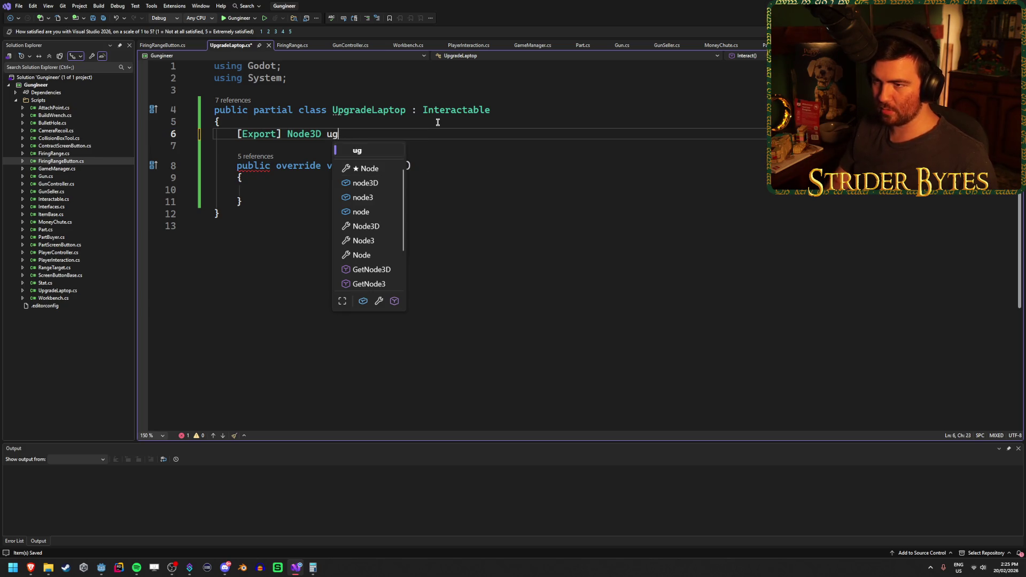
type("gradeUI;")
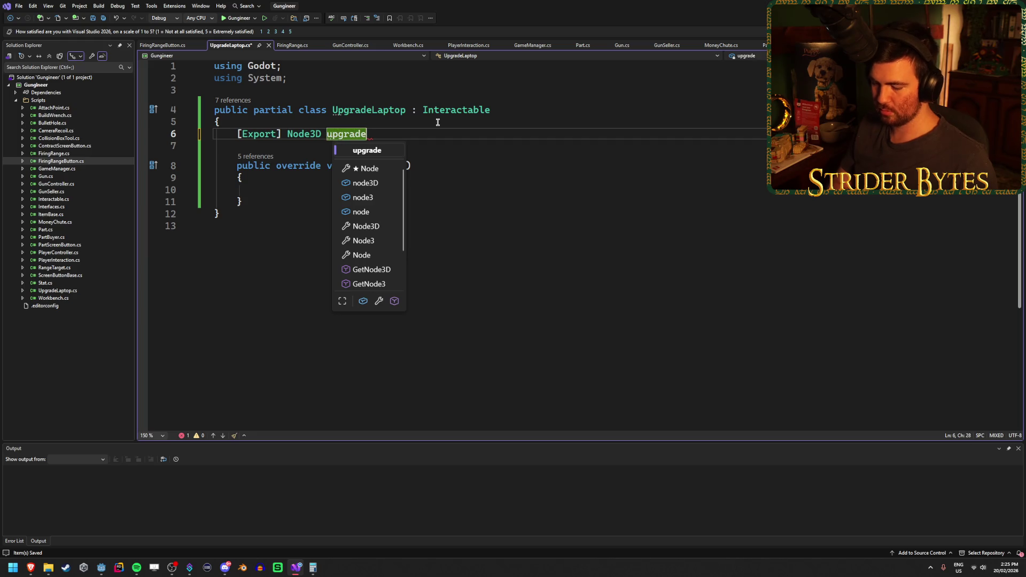
key("ctrl+s")
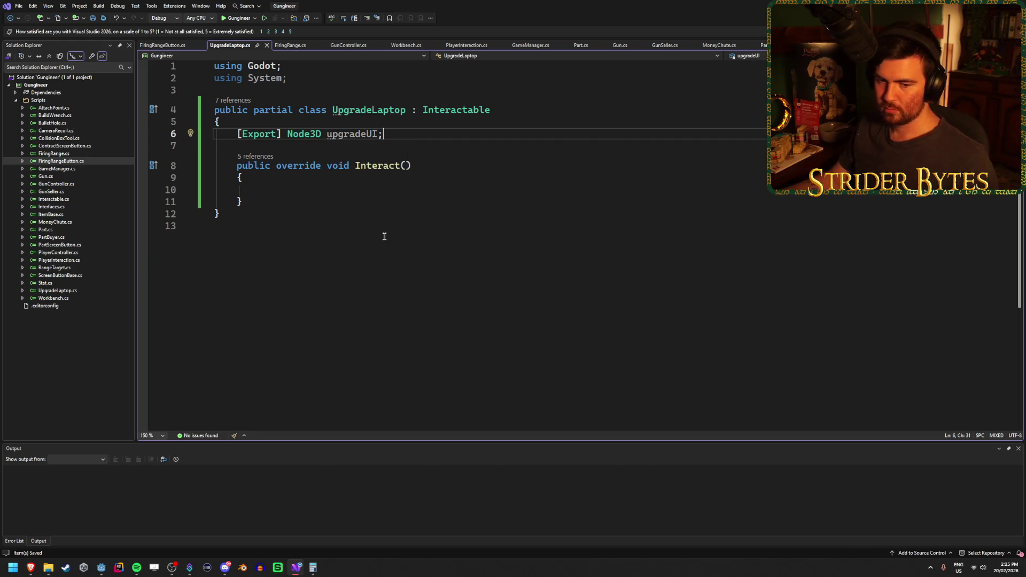
left_click(361, 188)
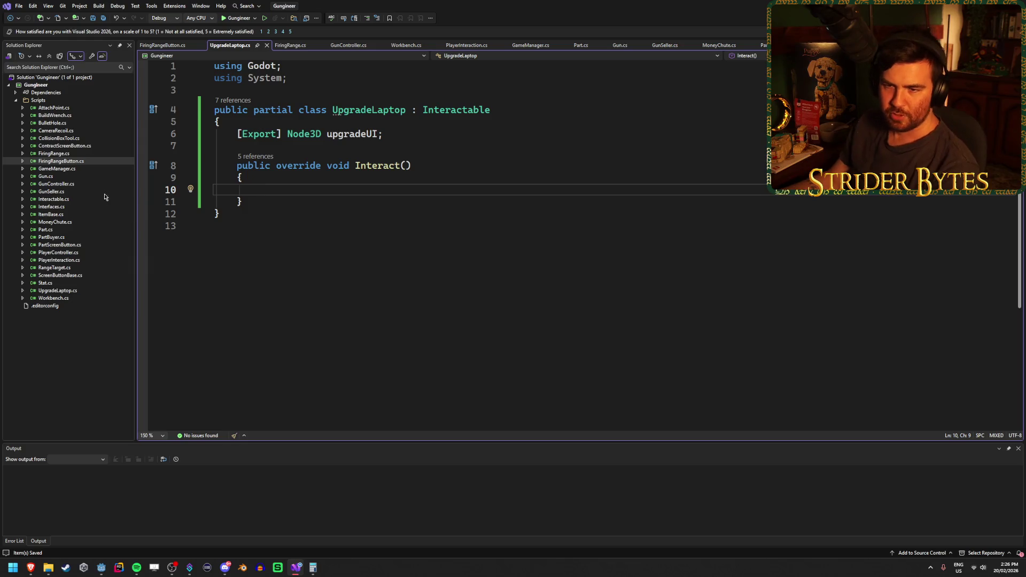
double_click(74, 253)
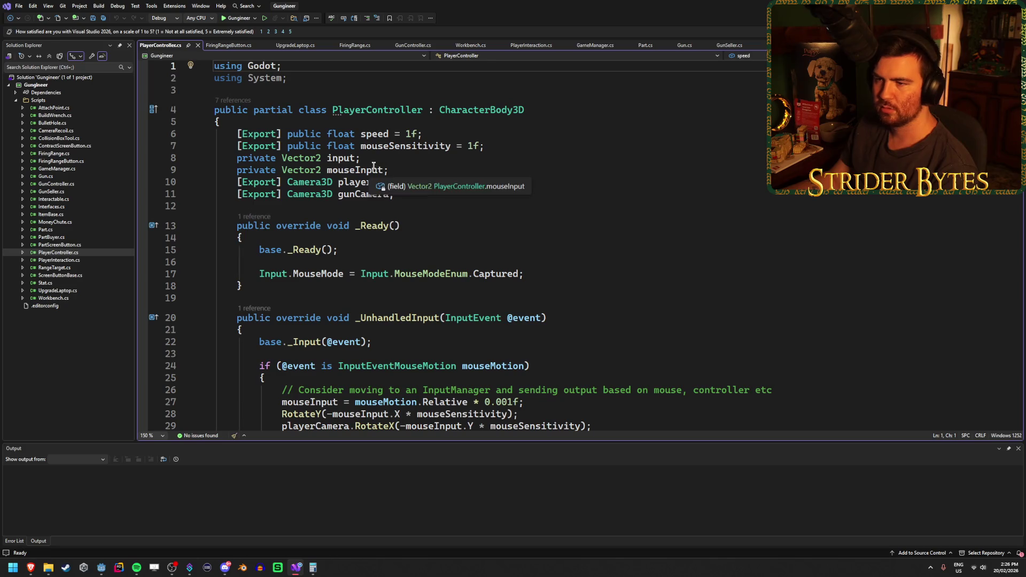
Review GunController's exported camera, aiming and gun stat fields, then return to Godot.
double_click(58, 186)
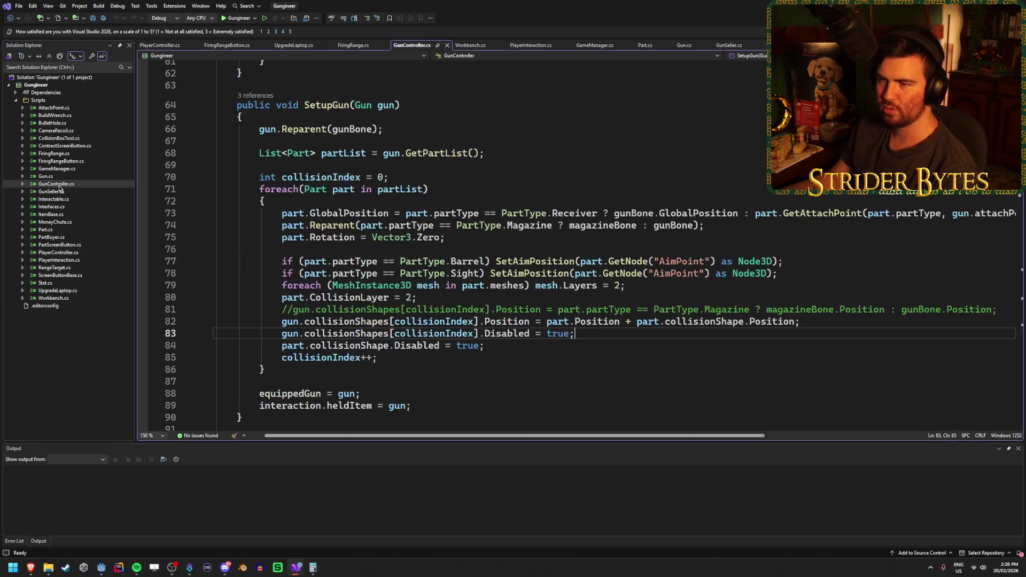
scroll(392, 304, "up", 20)
scroll(392, 304, "down", 16)
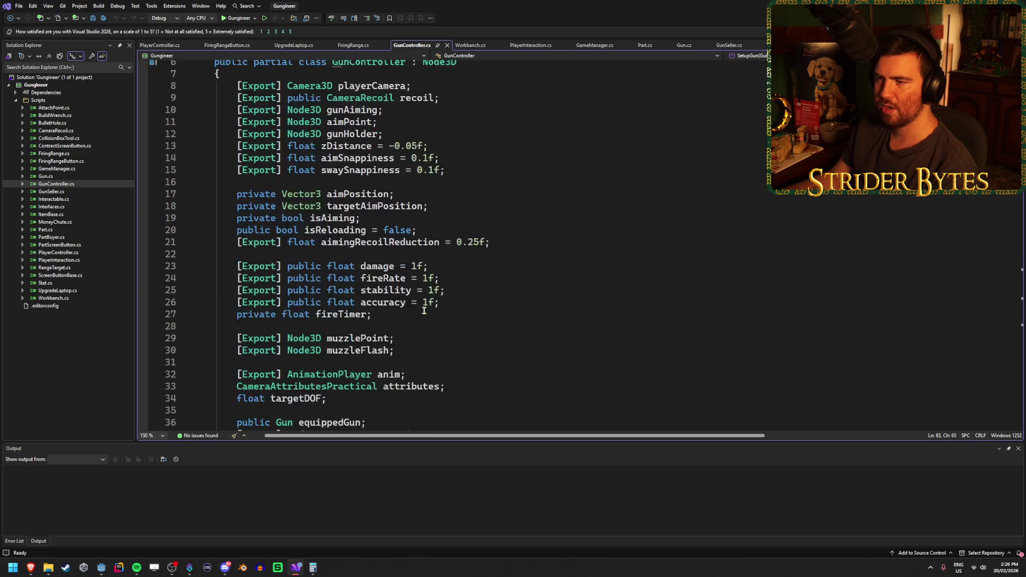
scroll(452, 317, "up", 16)
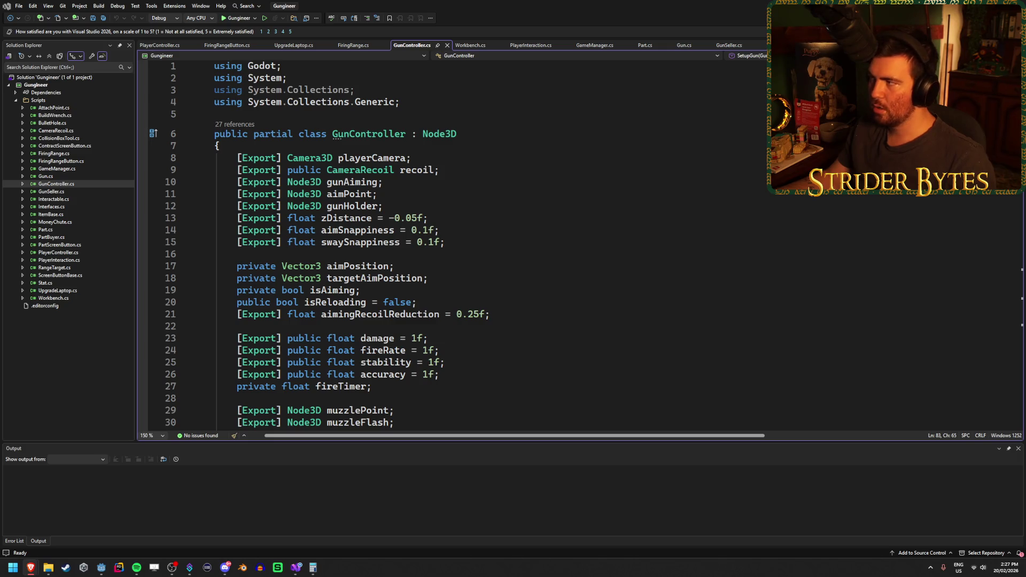
key("alt+Tab")
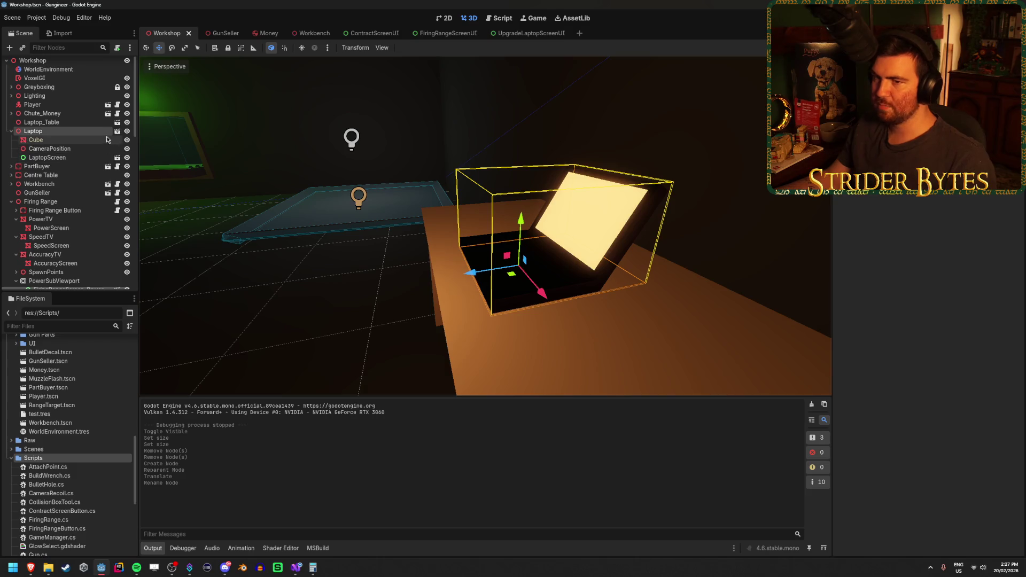
Hide LaptopScreen and quick-load the UpgradeLaptop script ('upgr') onto the Laptop node.
left_click(84, 159)
left_click(127, 158)
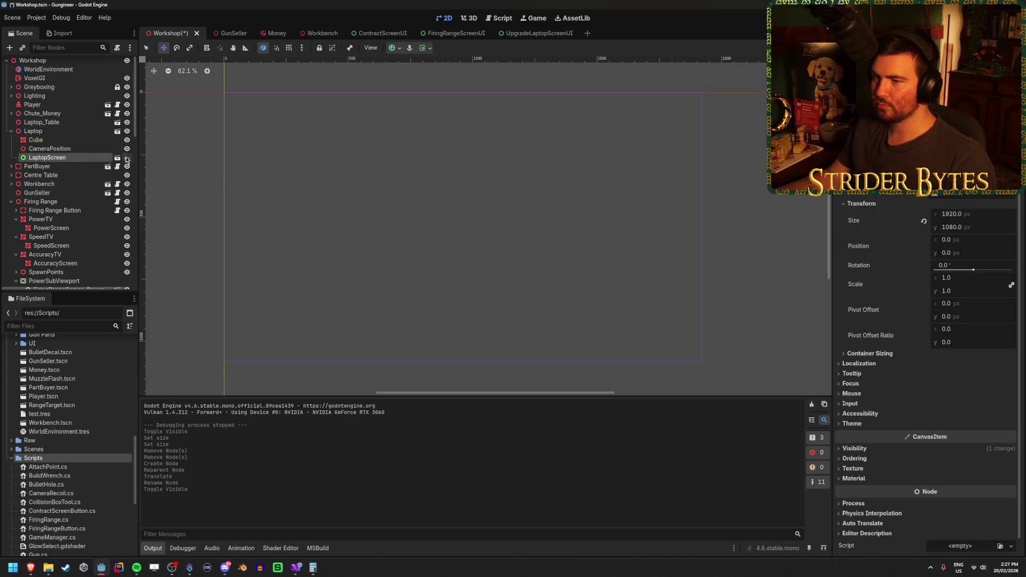
left_click(33, 131)
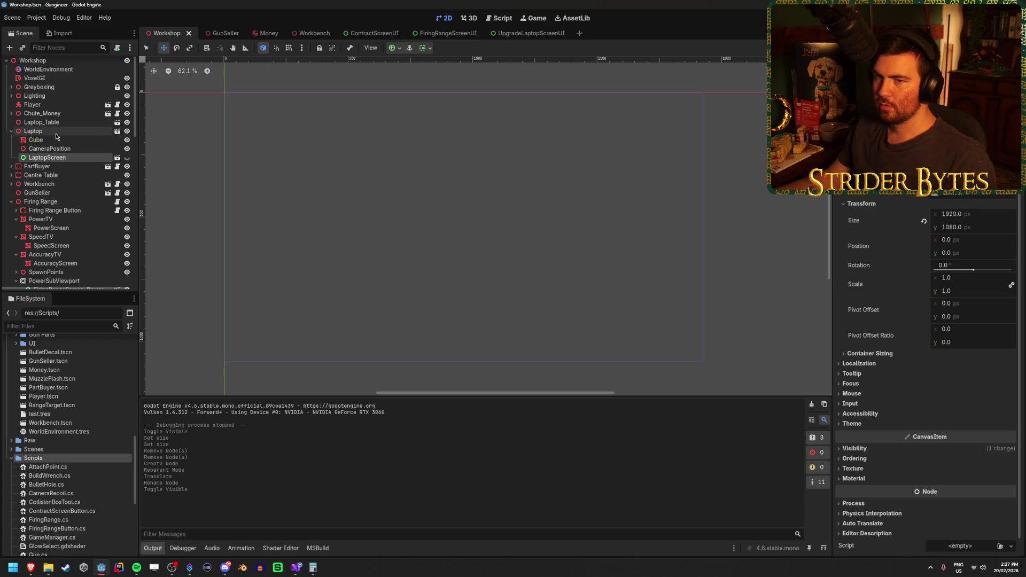
left_click(1008, 187)
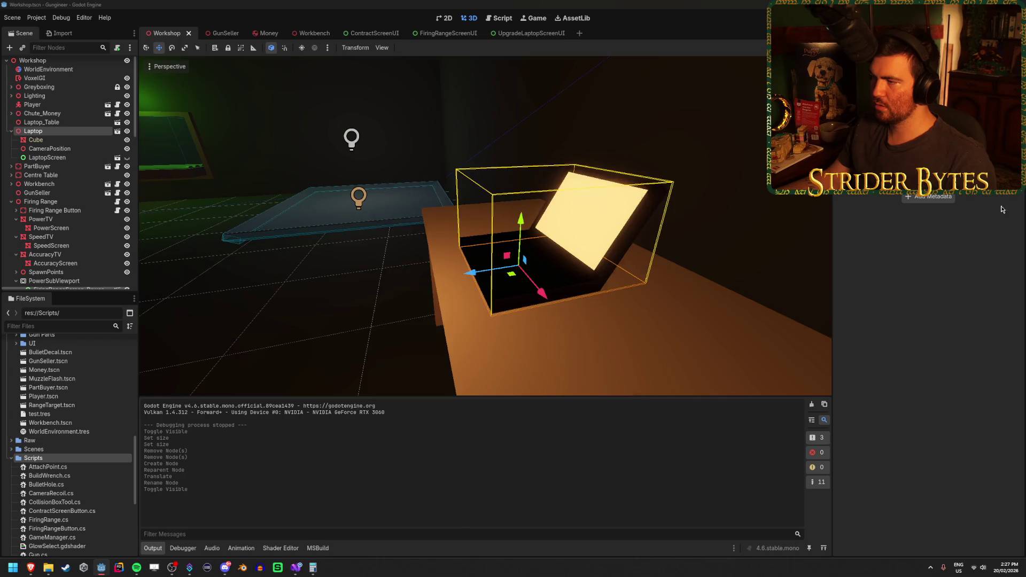
left_click(990, 206)
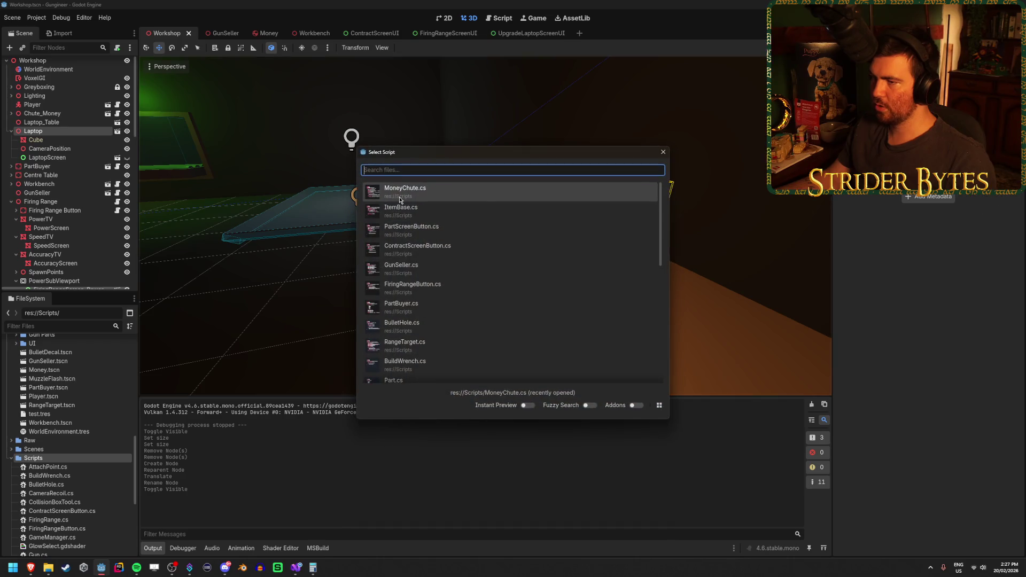
type("upgr")
left_click(492, 188)
left_click(358, 197)
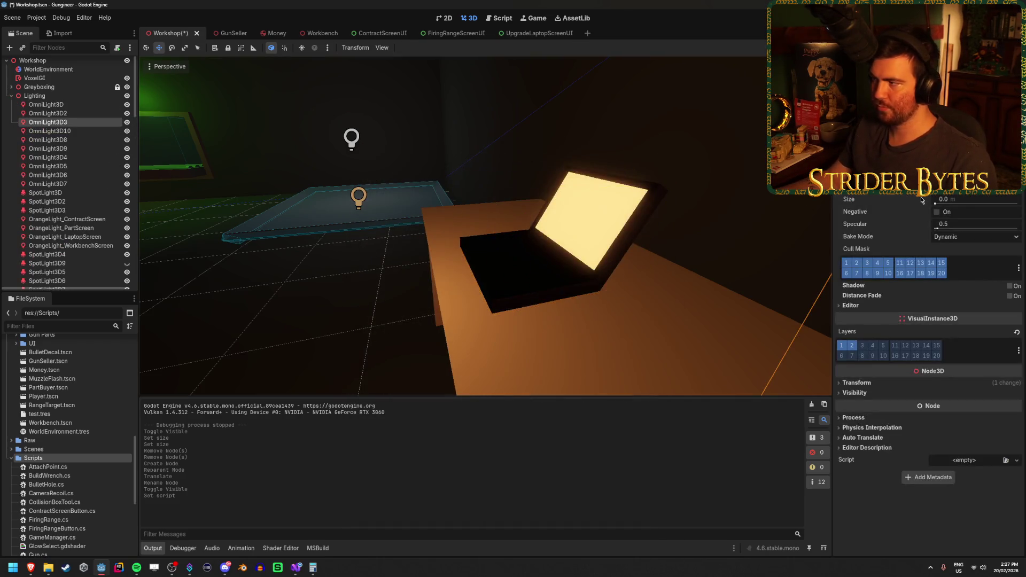
Select the Laptop node and rebuild the C# project.
left_click(75, 96)
scroll(75, 139, "down", 5)
scroll(75, 145, "up", 5)
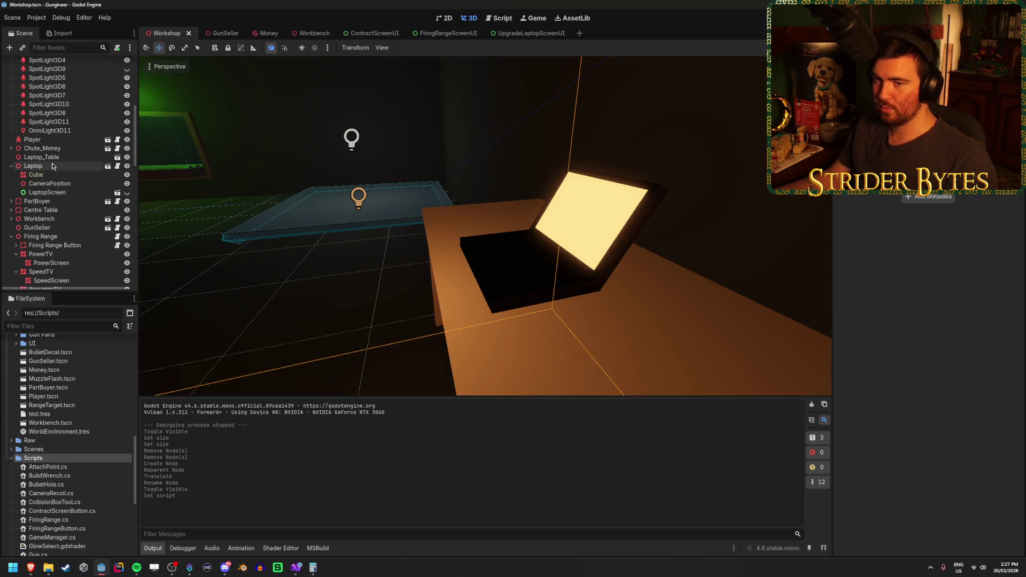
left_click(53, 166)
key("F5")
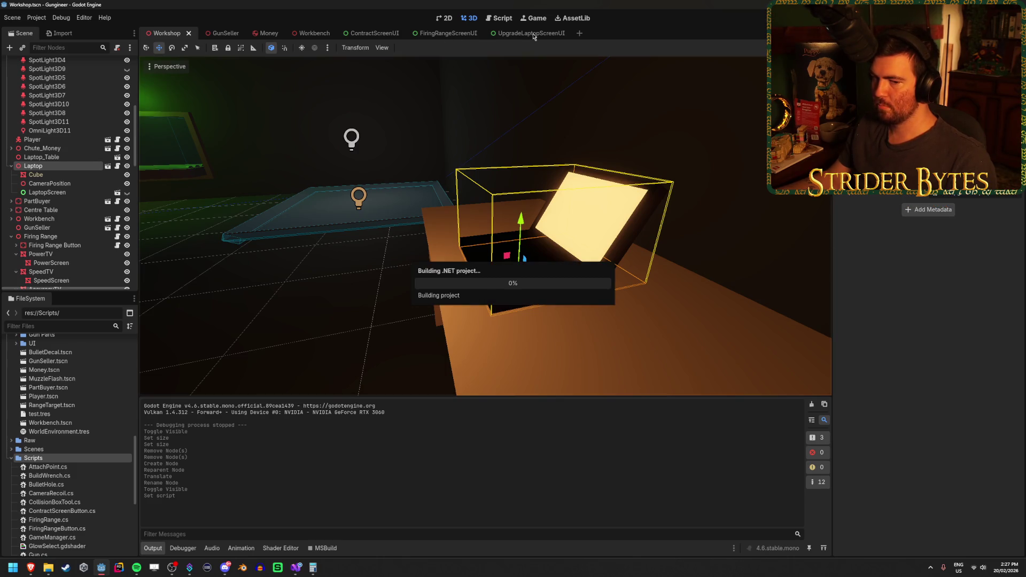
Close the FiringRangeScreenUI, ContractScreenUI, Workbench and Money scenes and return to Workshop.
left_click(533, 34)
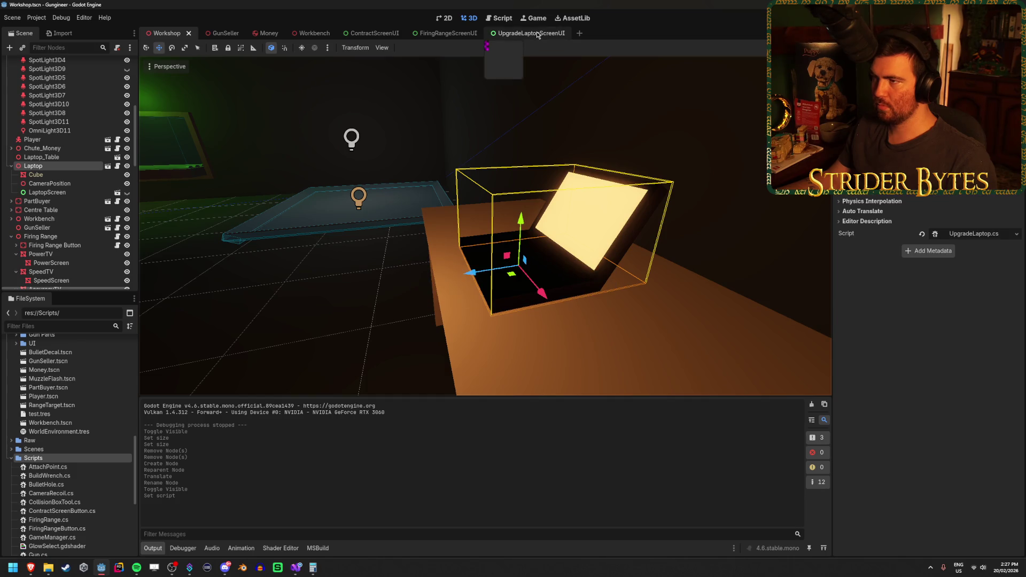
left_click(65, 66)
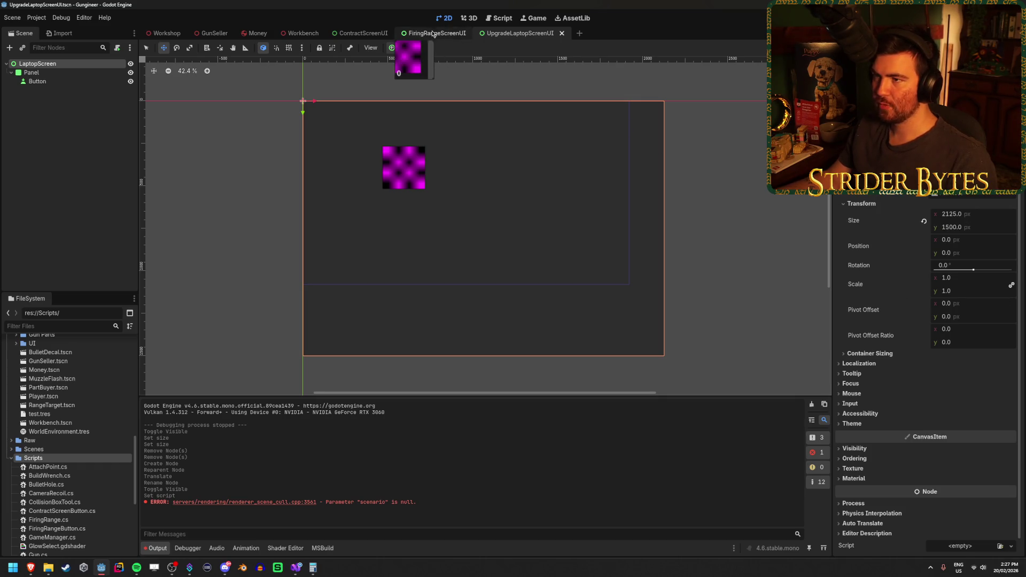
left_click(359, 34)
middle_click(427, 33)
middle_click(359, 34)
middle_click(311, 36)
middle_click(258, 33)
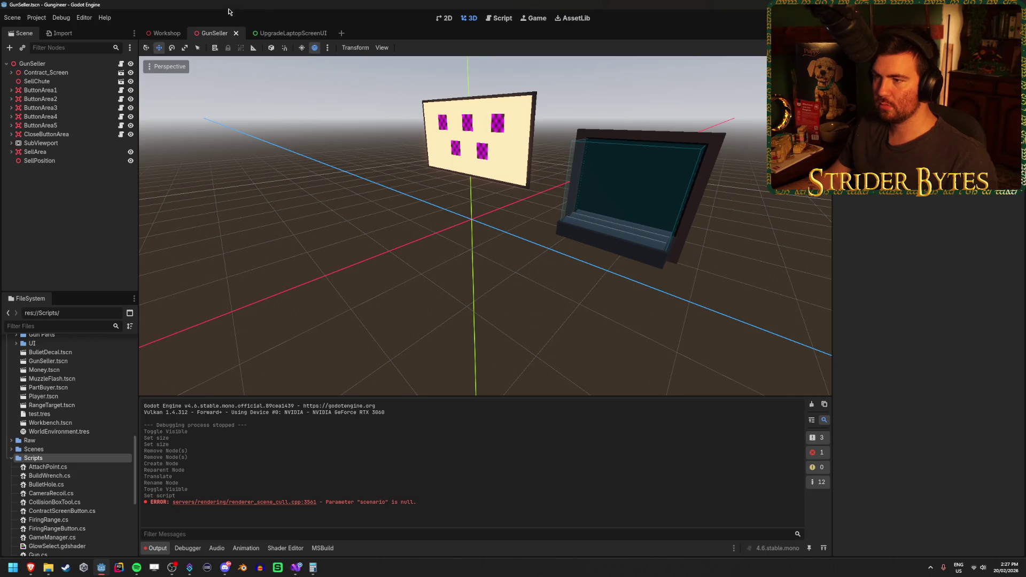
left_click(164, 33)
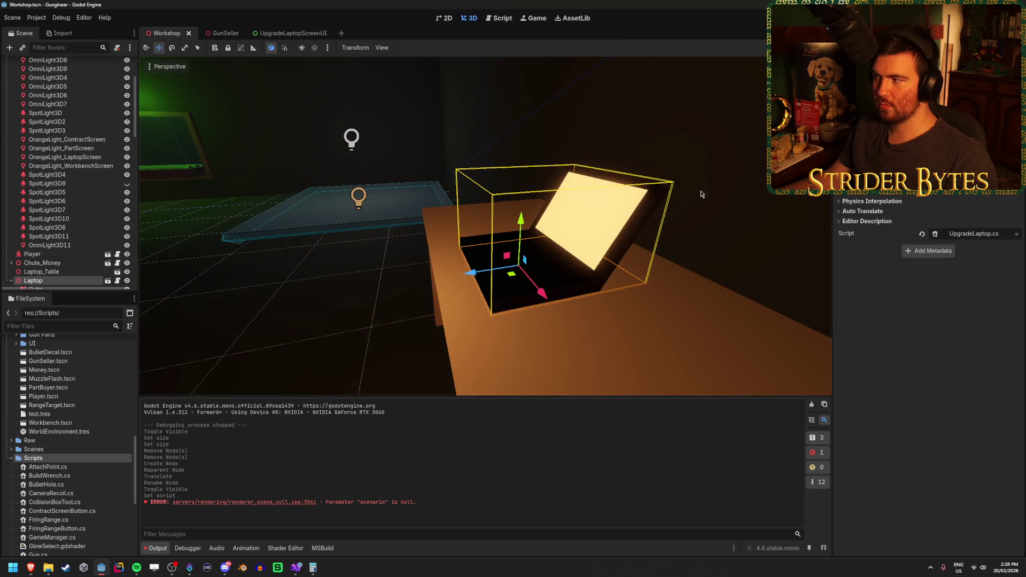
scroll(58, 207, "down", 4)
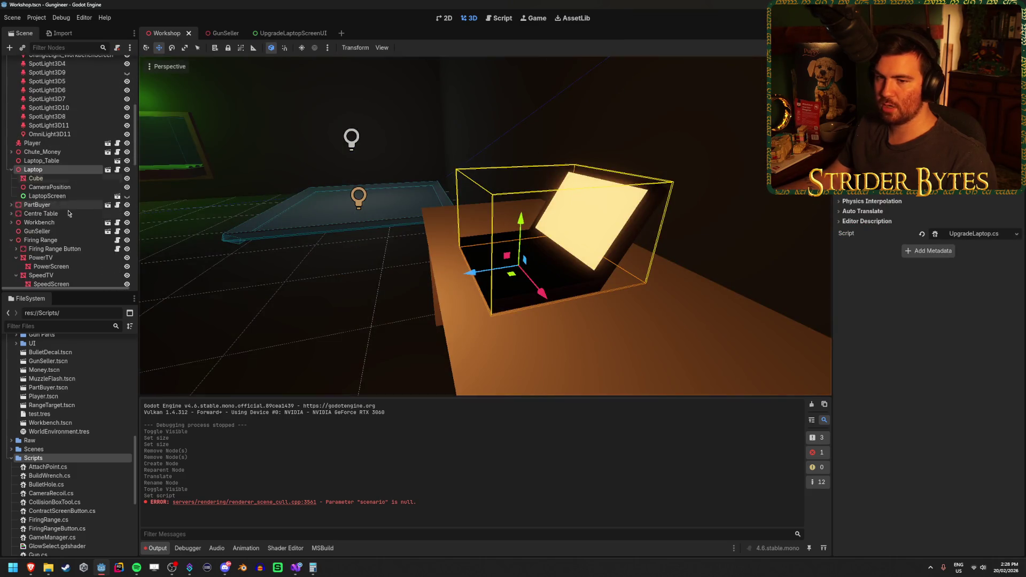
left_click_drag(44, 195, 794, 223)
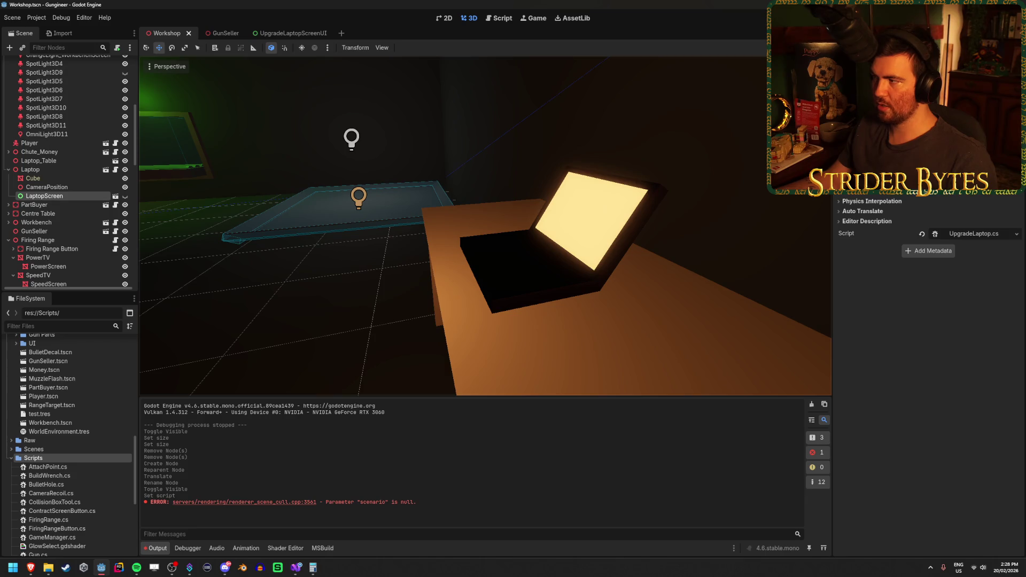
scroll(510, 257, "down", 15)
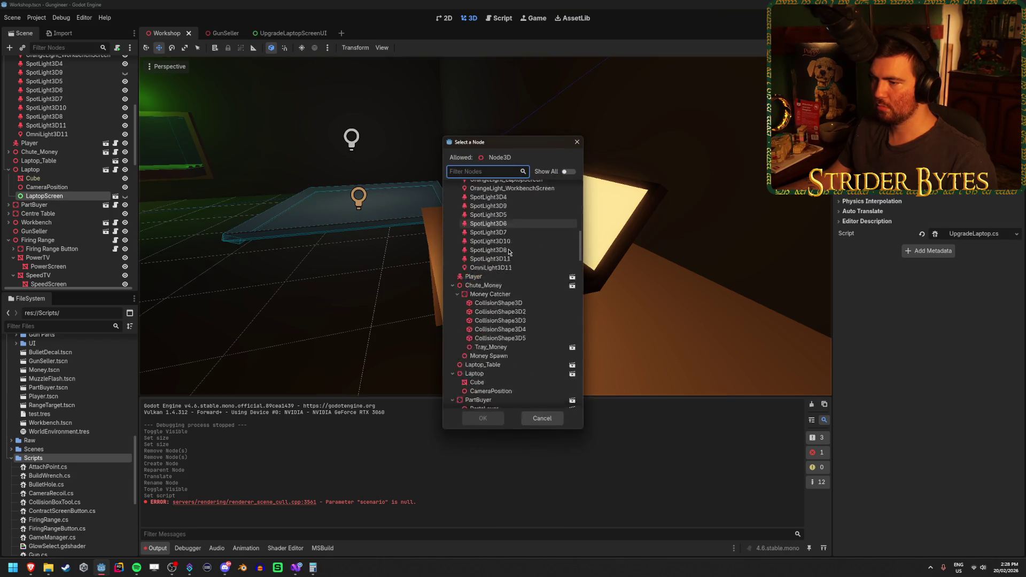
key("Escape")
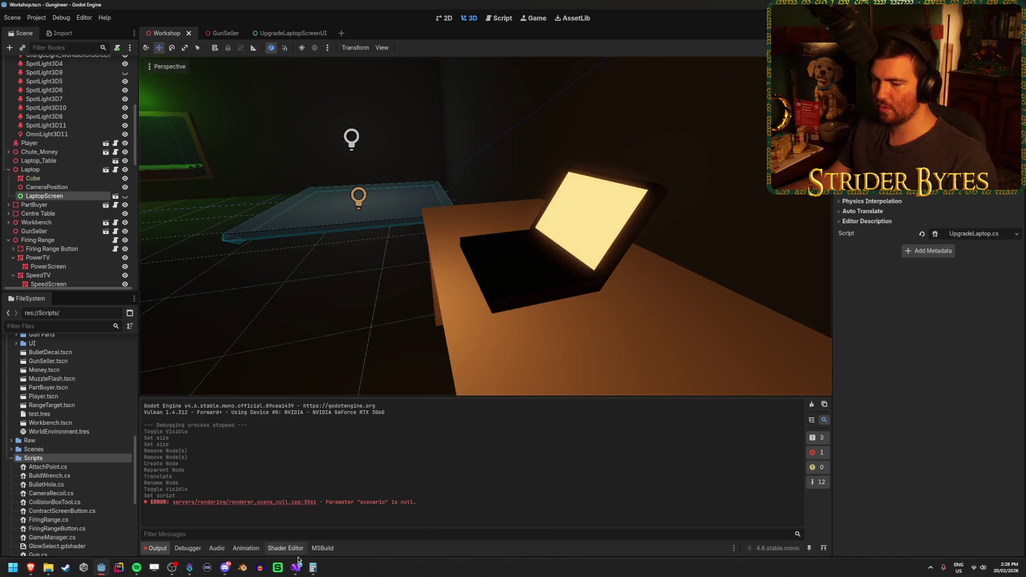
In UpgradeLaptop.cs, change the upgradeUI field type from Node3D to Control.
left_click(296, 569)
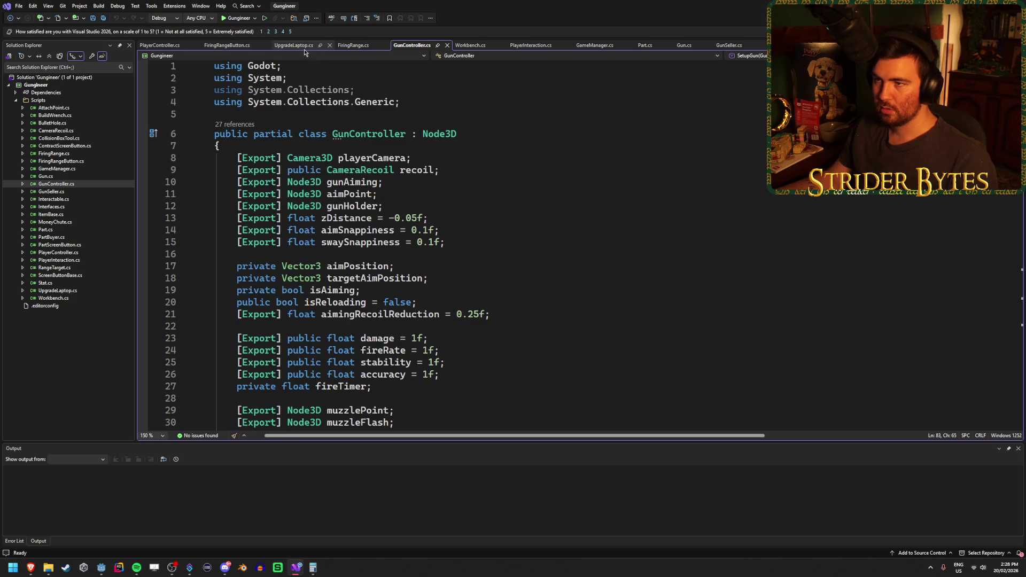
left_click(281, 45)
double_click(306, 134)
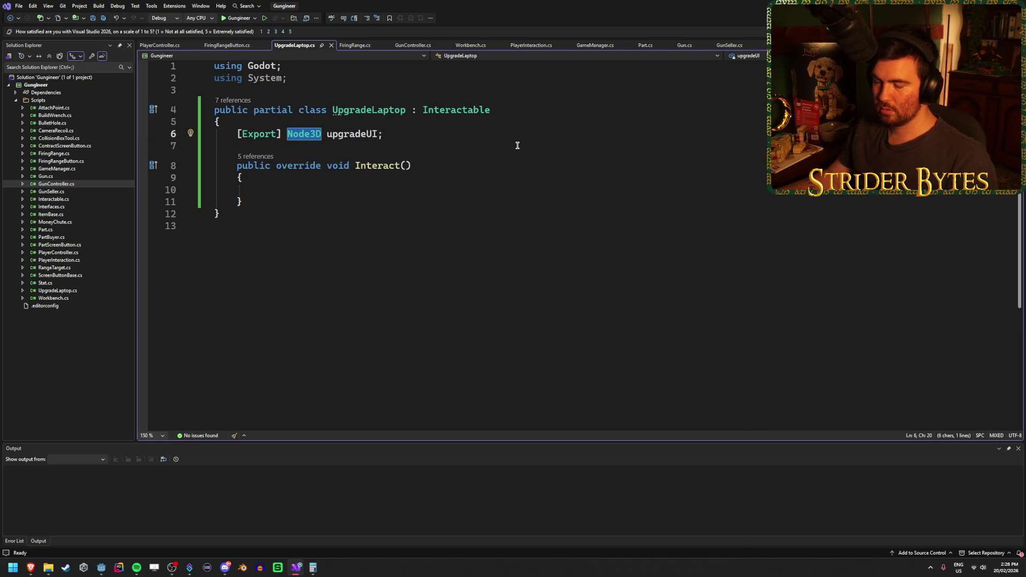
type("Control")
key("ctrl+s")
Make Interact() set upgradeUI.Visible = true, save, and return to Godot.
left_click(599, 189)
type("up")
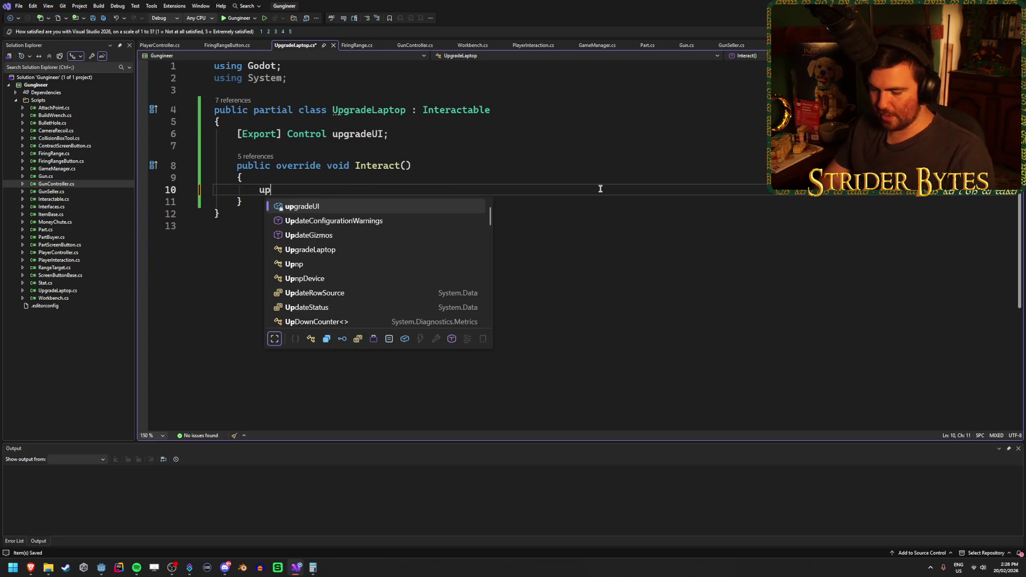
type("gradeUI.vis")
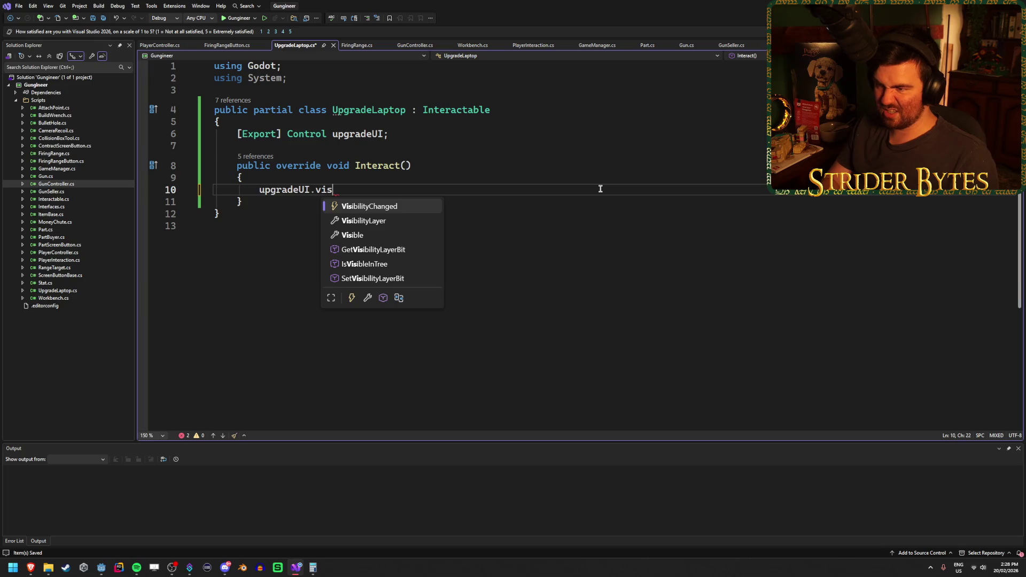
key("Tab")
type("= true;")
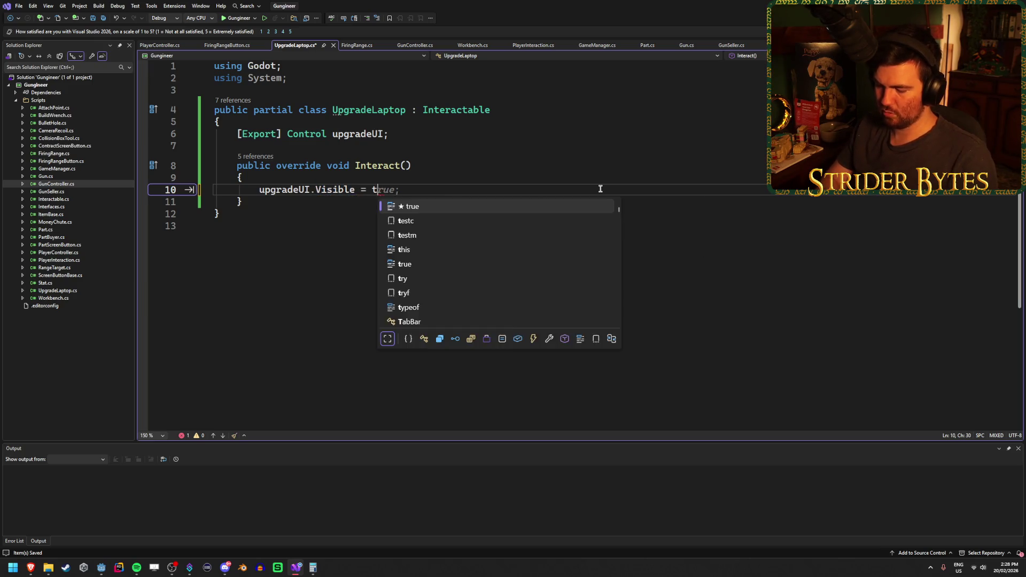
key("ctrl+s")
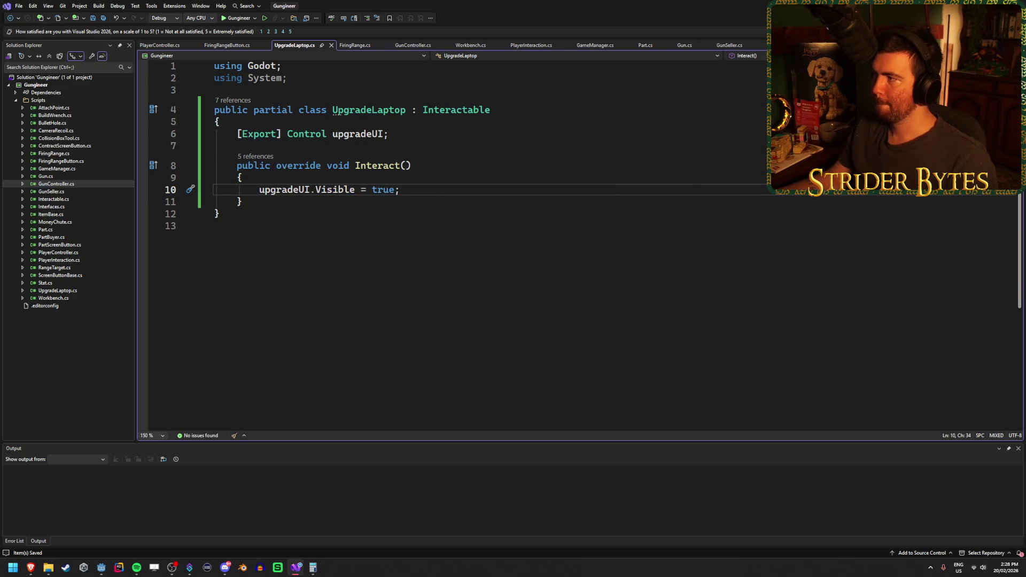
key("alt+Tab")
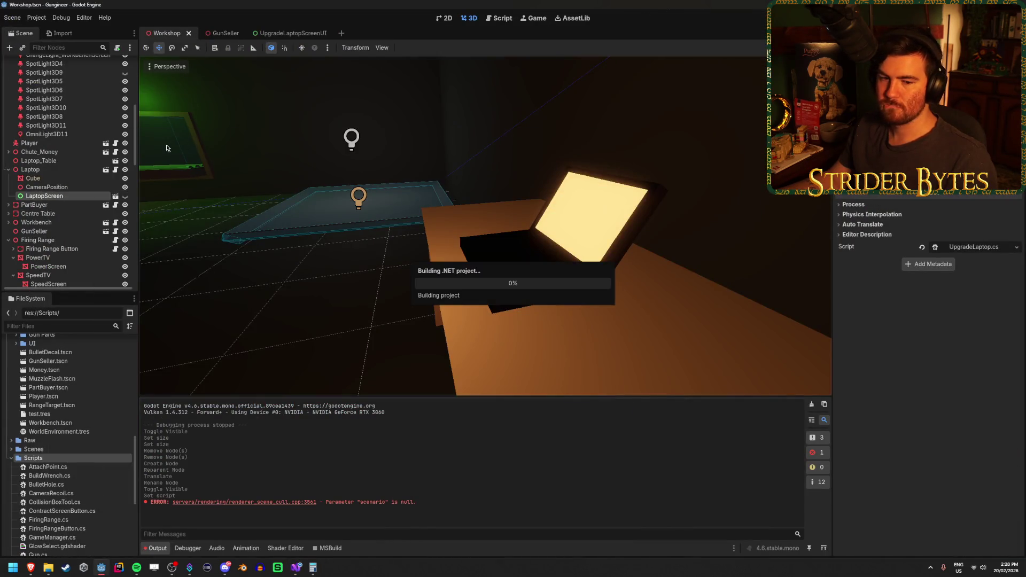
Assign LaptopScreen to the Laptop's Upgrade UI slot and run the game with F5.
left_click(31, 170)
left_click_drag(48, 195, 962, 160)
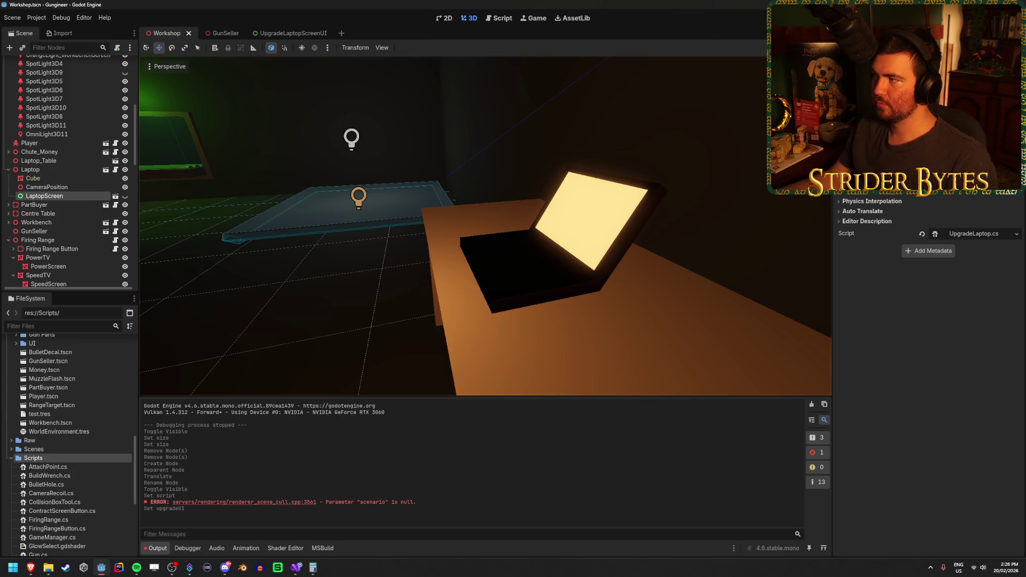
key("F5")
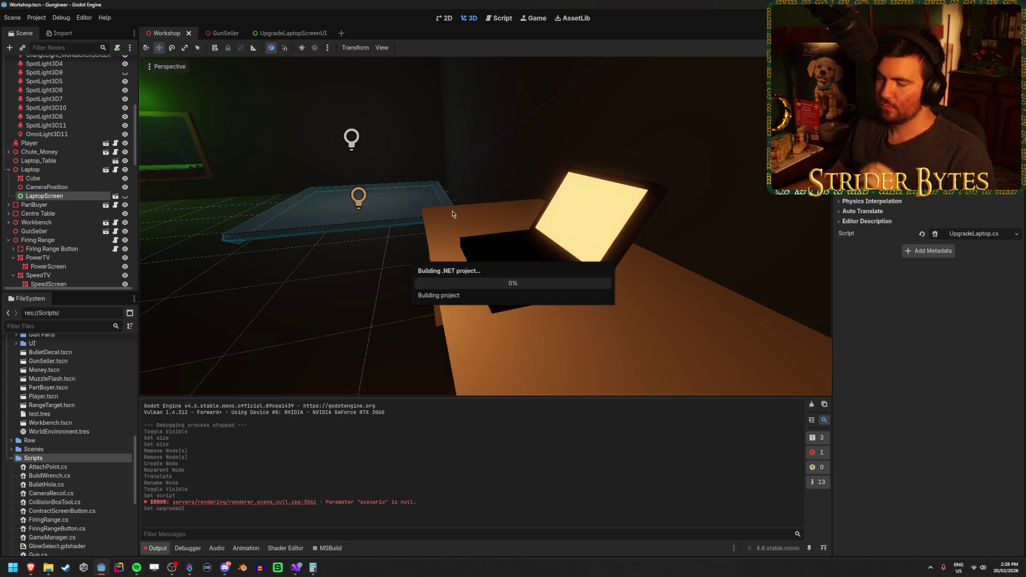
key("alt+Tab")
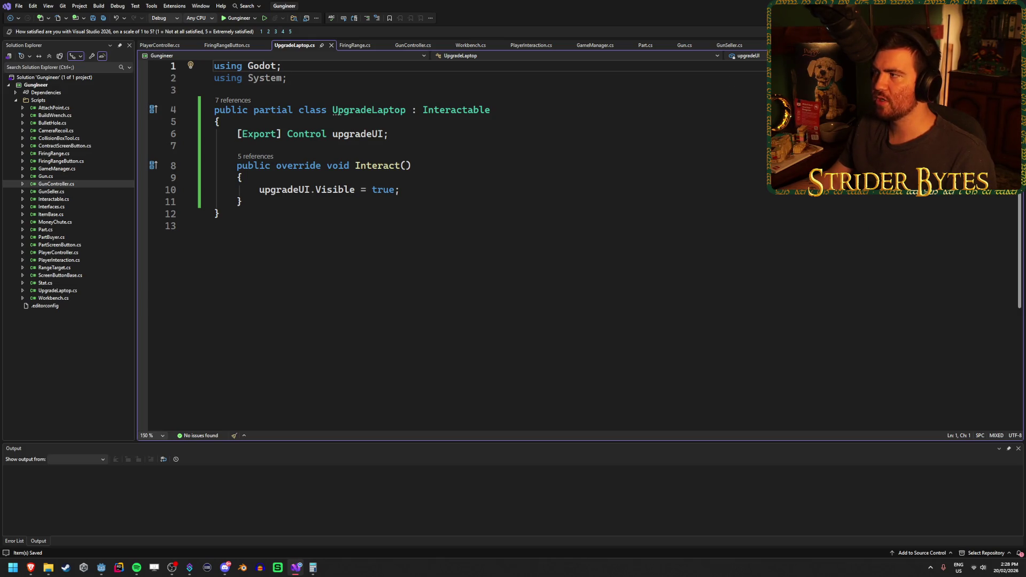
key("alt+Tab")
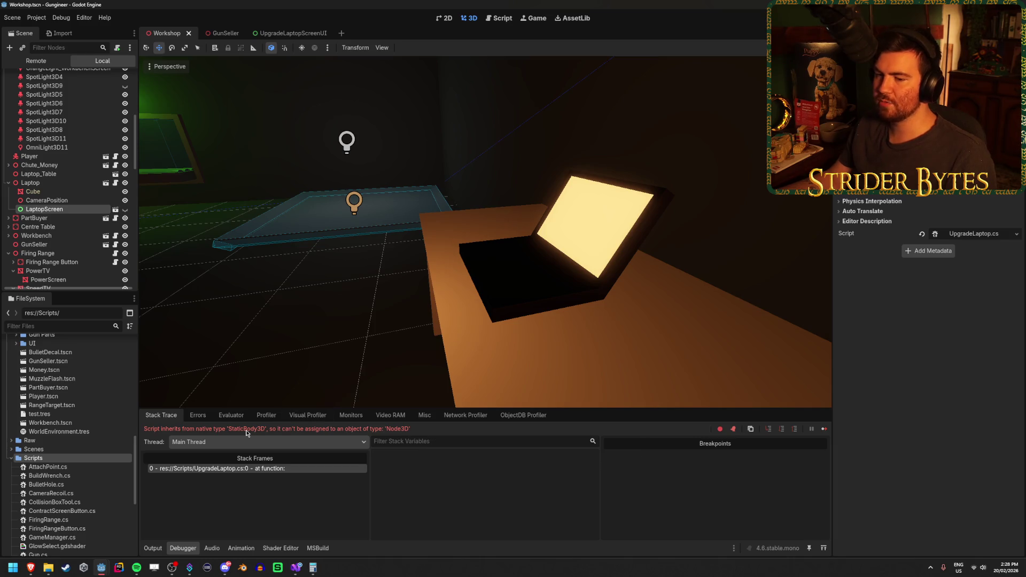
Inspect the Laptop node's context menu after the StaticBody3D script error.
left_click(72, 183)
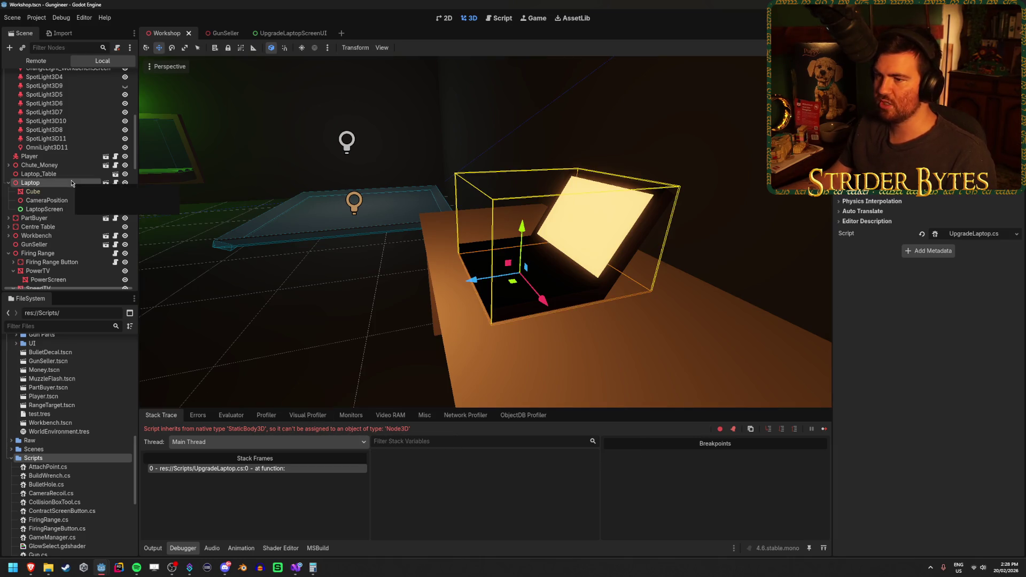
right_click(73, 184)
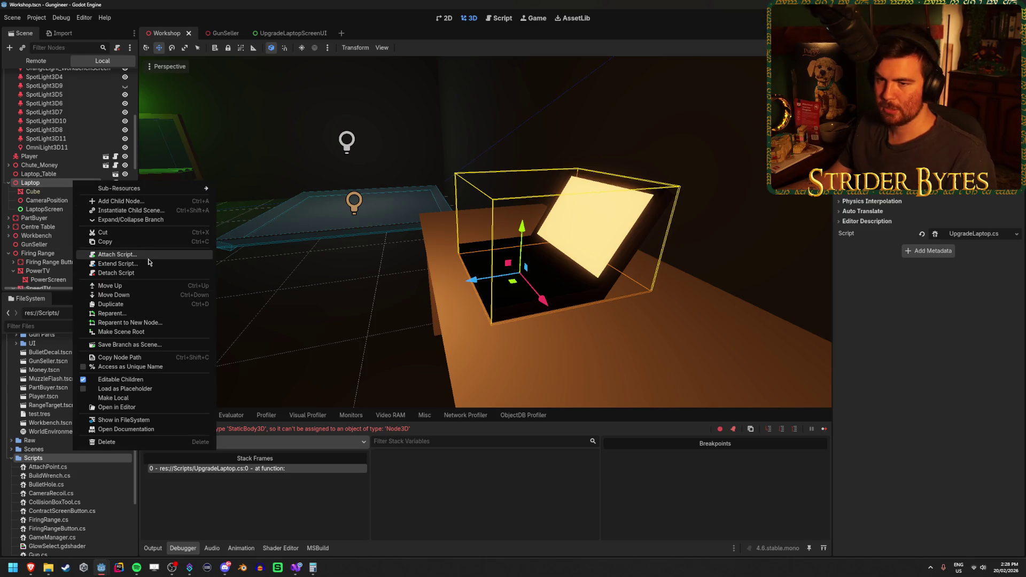
left_click(60, 184)
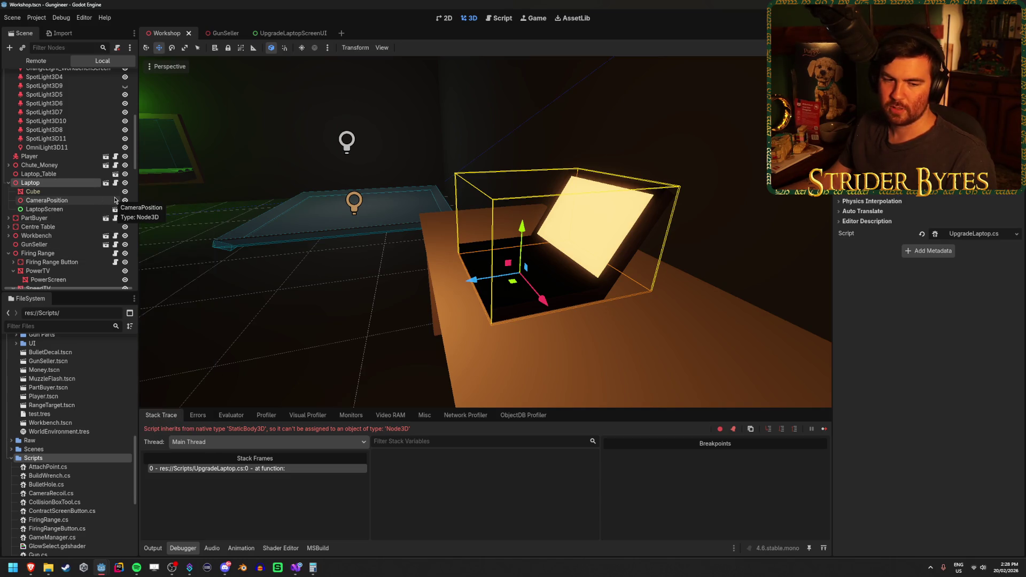
left_click(114, 200)
left_click(63, 185)
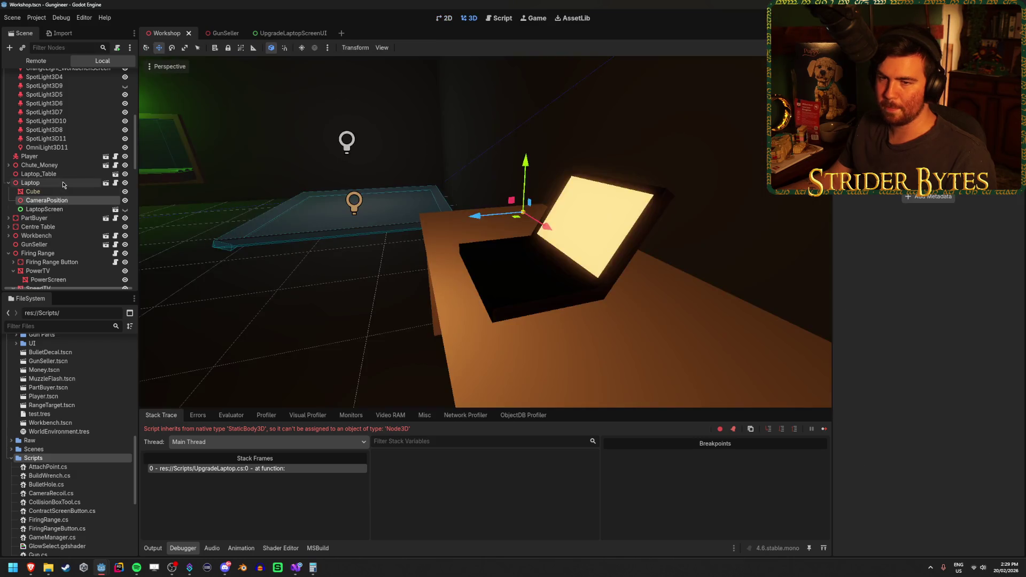
right_click(63, 184)
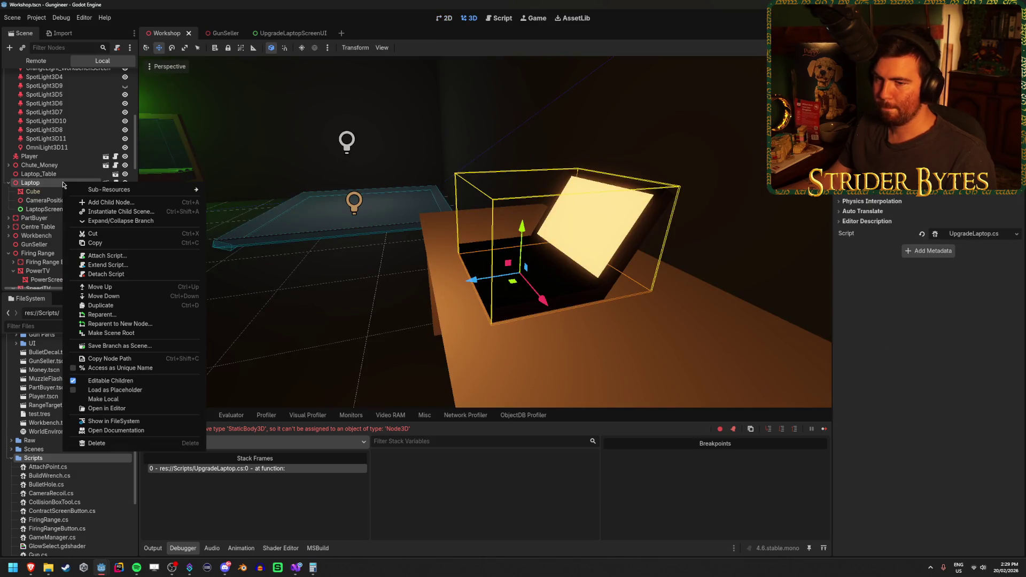
left_click(47, 180)
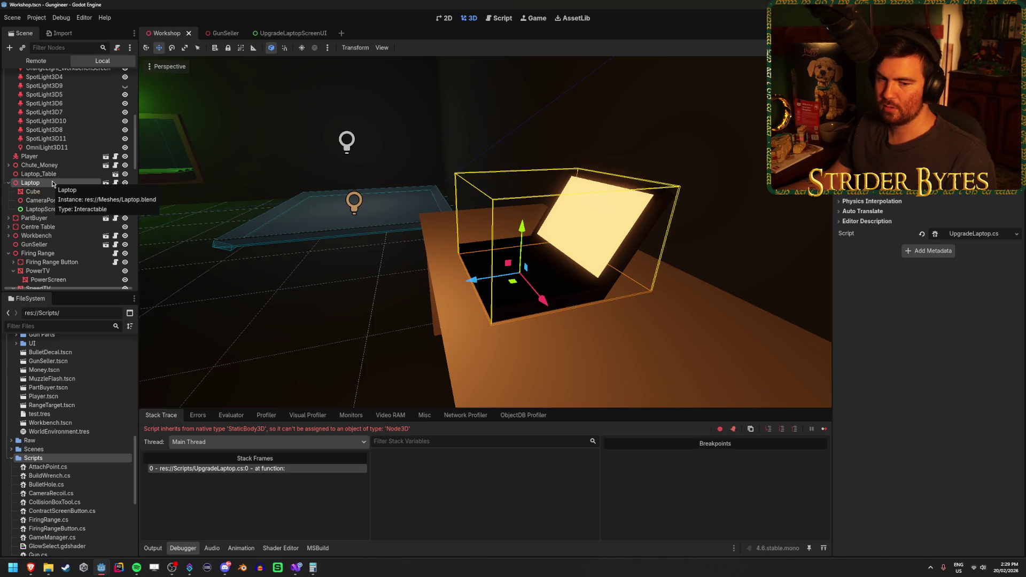
scroll(53, 183, "up", 7)
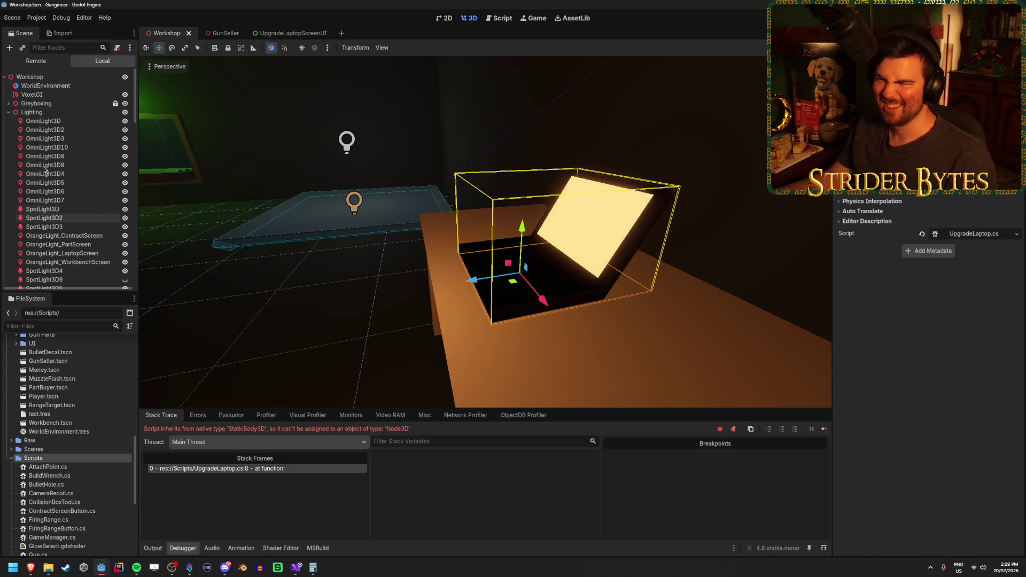
left_click(8, 113)
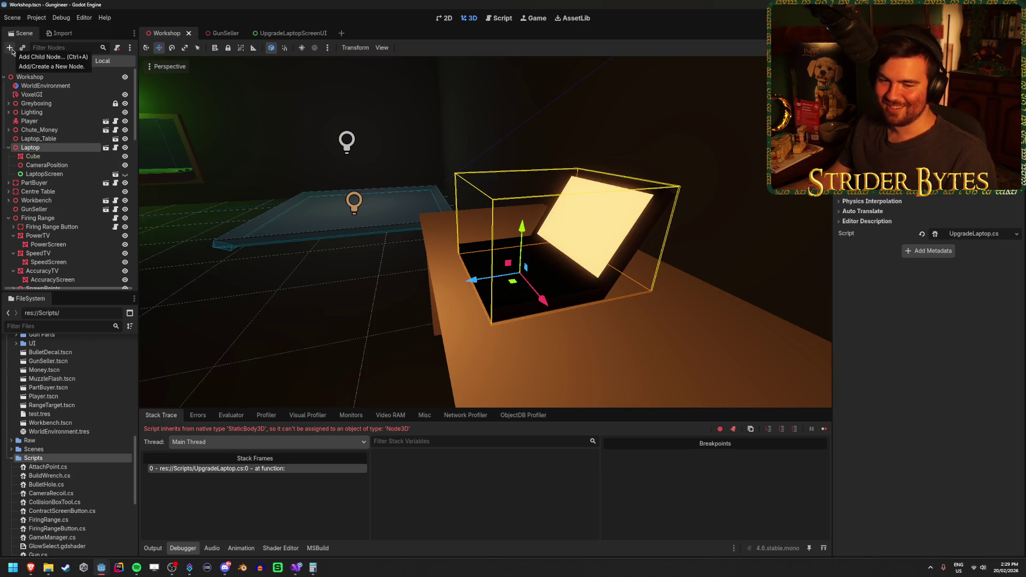
Add a StaticBody3D node, make Laptop its child, and save the scene.
left_click(10, 49)
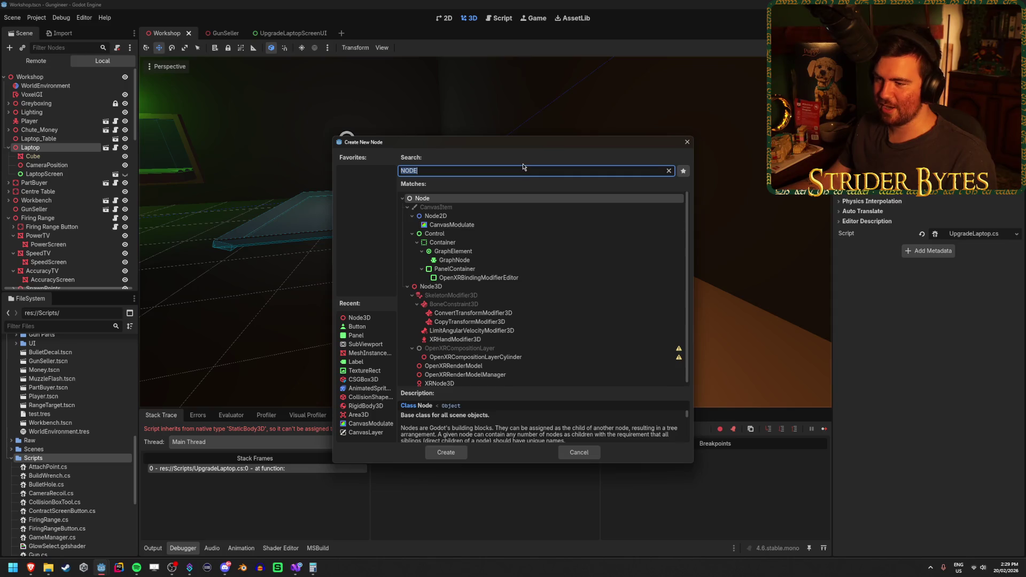
type("static")
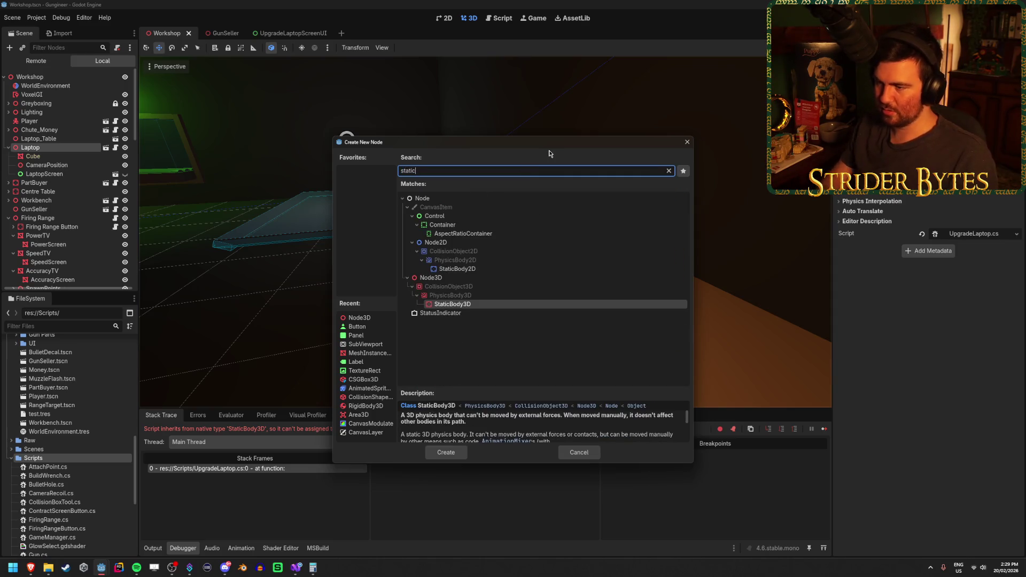
key("Return")
left_click_drag(47, 182, 53, 150)
left_click(48, 182)
left_click(53, 149)
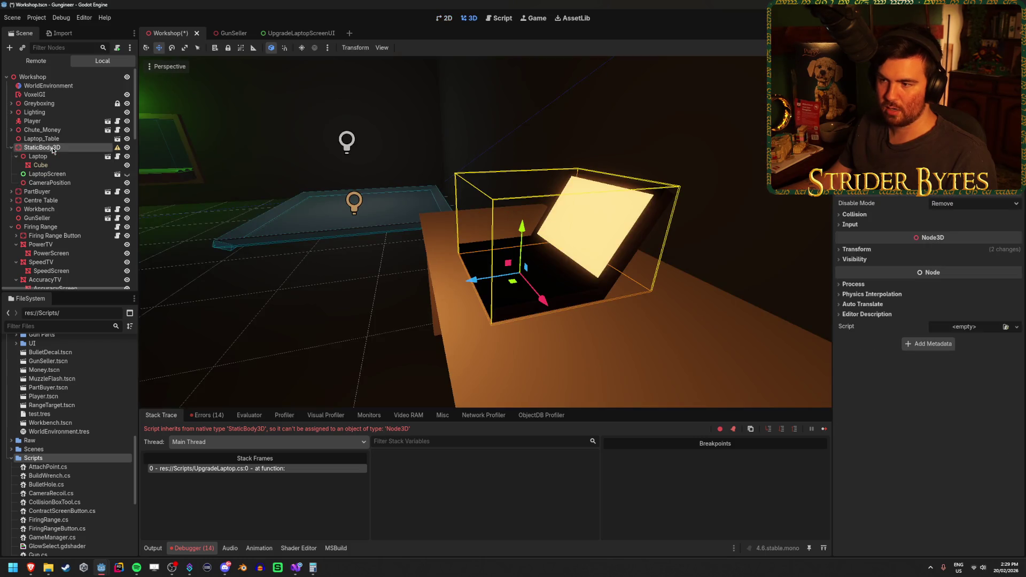
key("ctrl+s")
Add a CollisionShape3D child under the StaticBody3D.
right_click(56, 149)
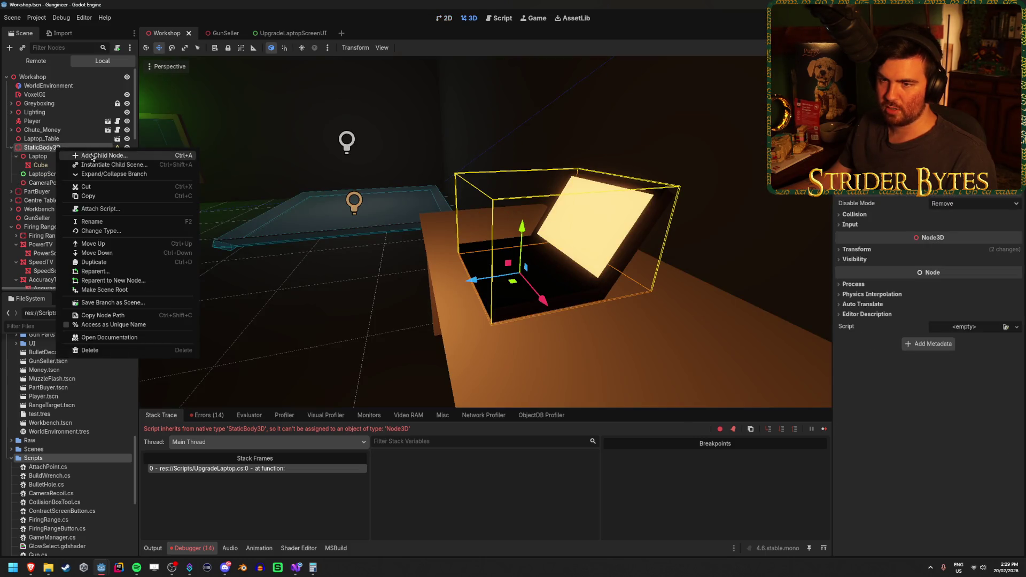
left_click(91, 155)
type("coll")
key("Return")
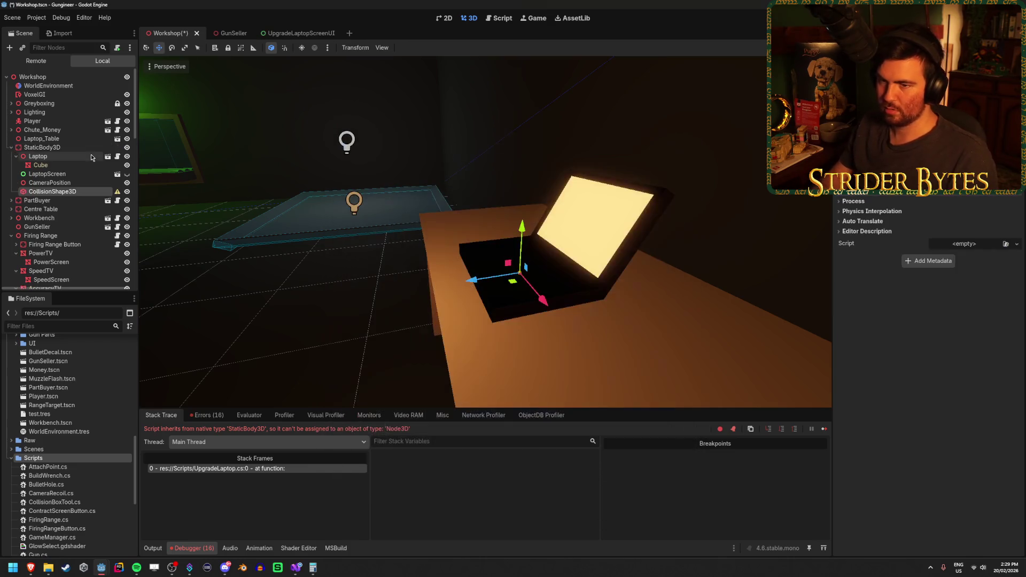
Give the CollisionShape3D a new BoxShape3D and narrow it to the laptop's width.
left_click(972, 91)
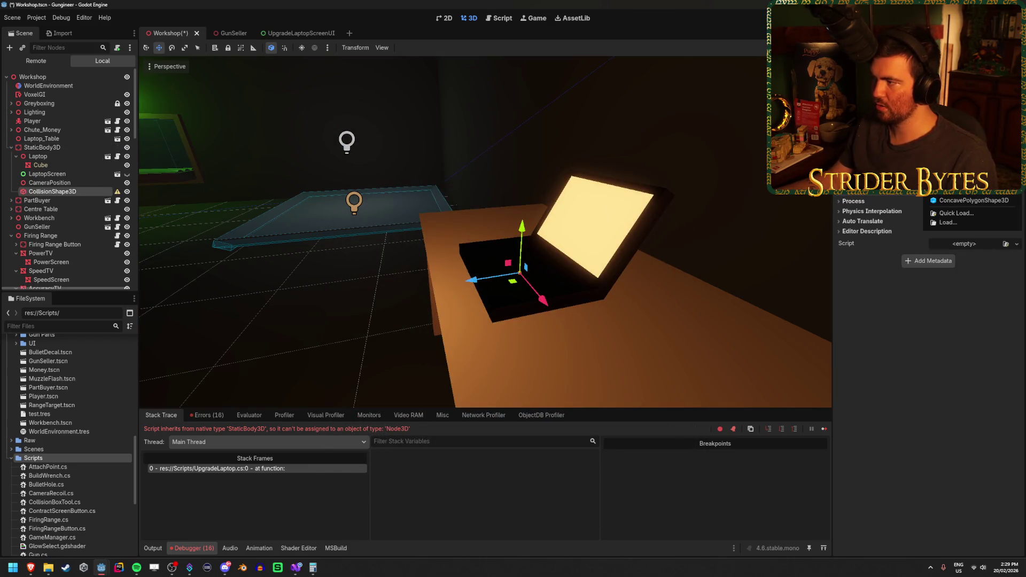
left_click(972, 129)
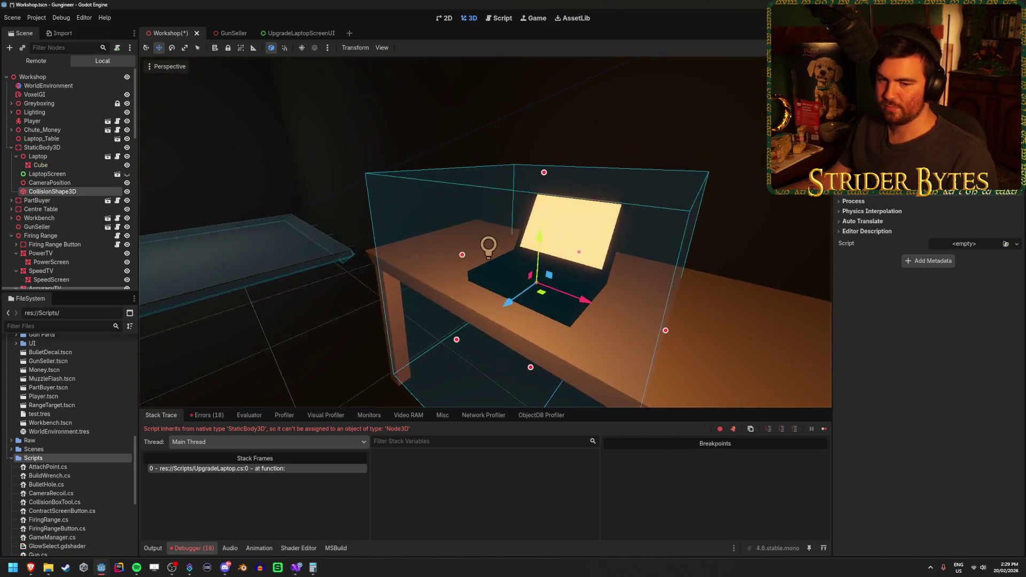
key("ctrl+s")
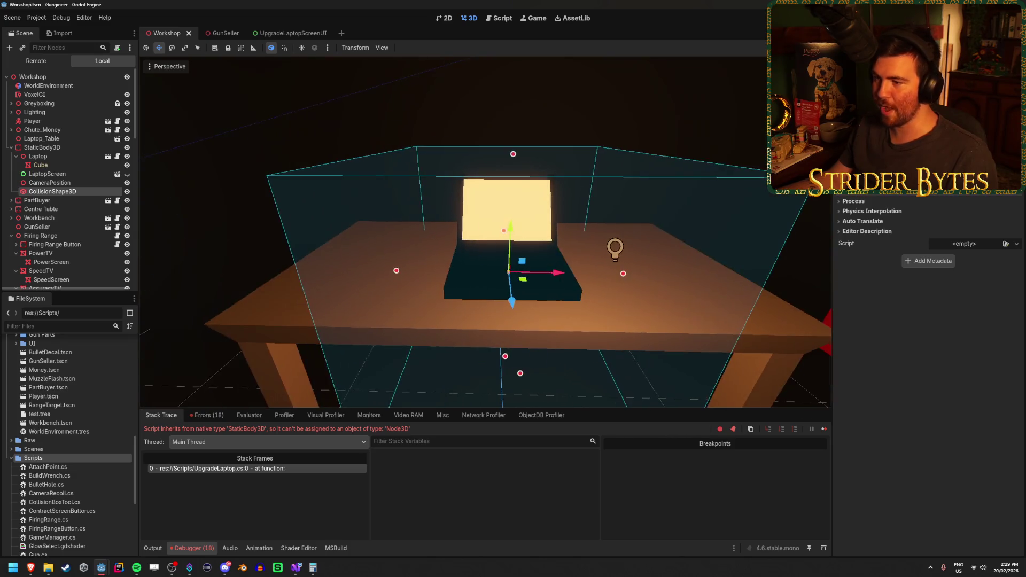
scroll(928, 267, "up", 2)
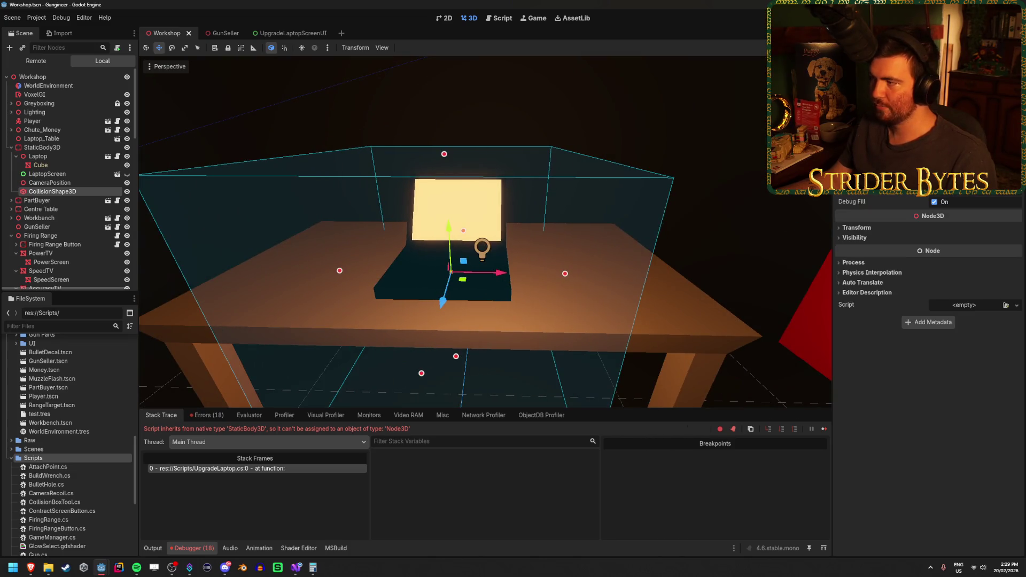
left_click_drag(565, 274, 501, 273)
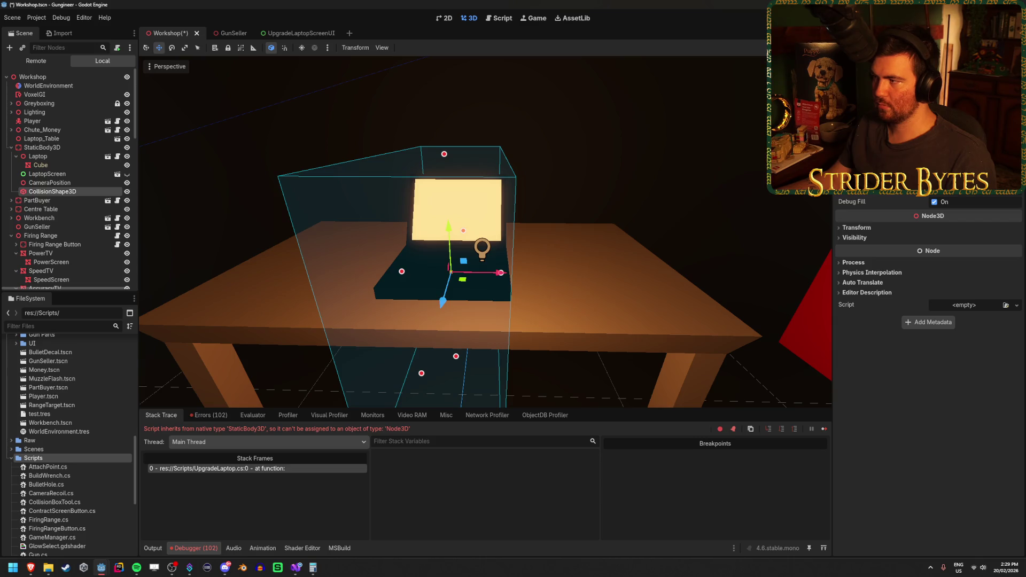
left_click_drag(500, 273, 502, 273)
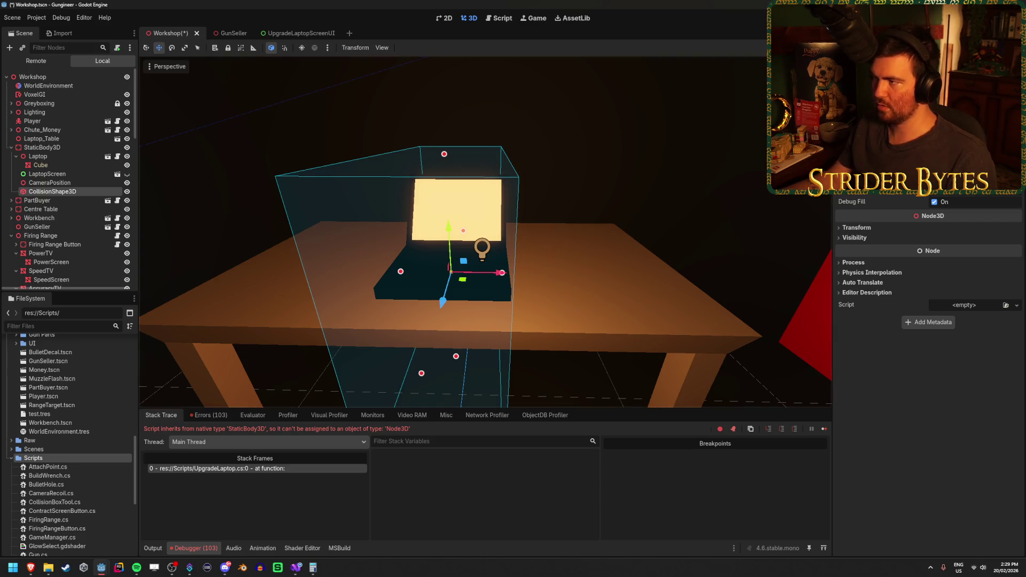
key("ctrl+KP_1")
key("f")
scroll(553, 277, "up", 4)
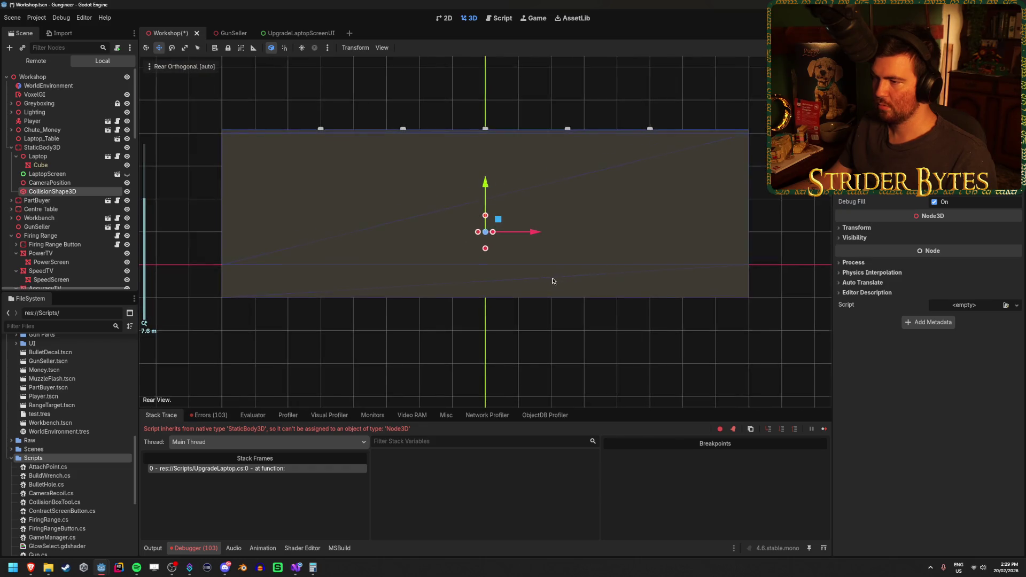
key("ctrl+KP_3")
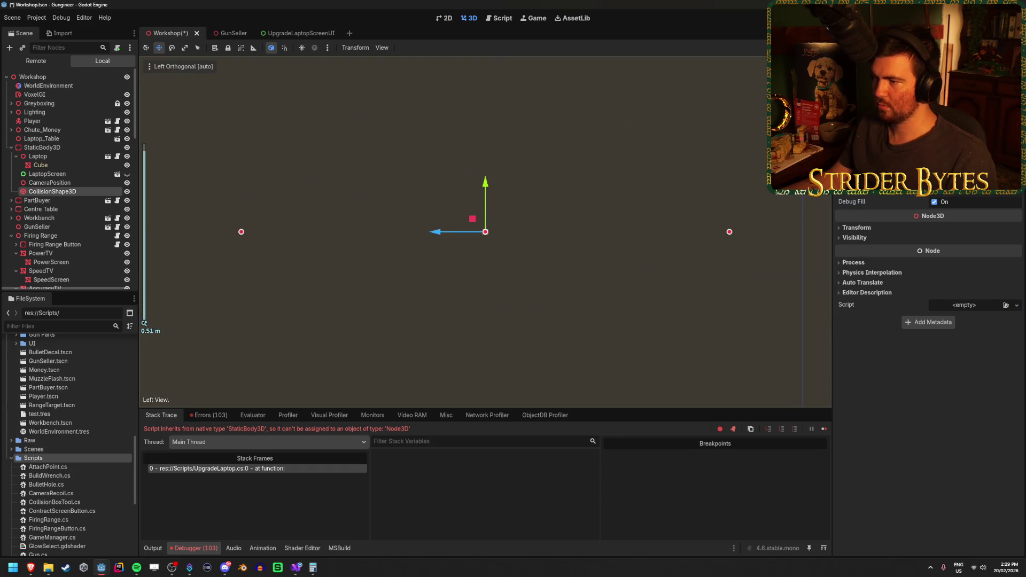
scroll(585, 270, "down", 10)
key("KP_5")
key("f")
mouse_move(523, 247)
left_mouse_down()
mouse_move(557, 358)
mouse_move(508, 315)
mouse_move(417, 273)
left_mouse_up()
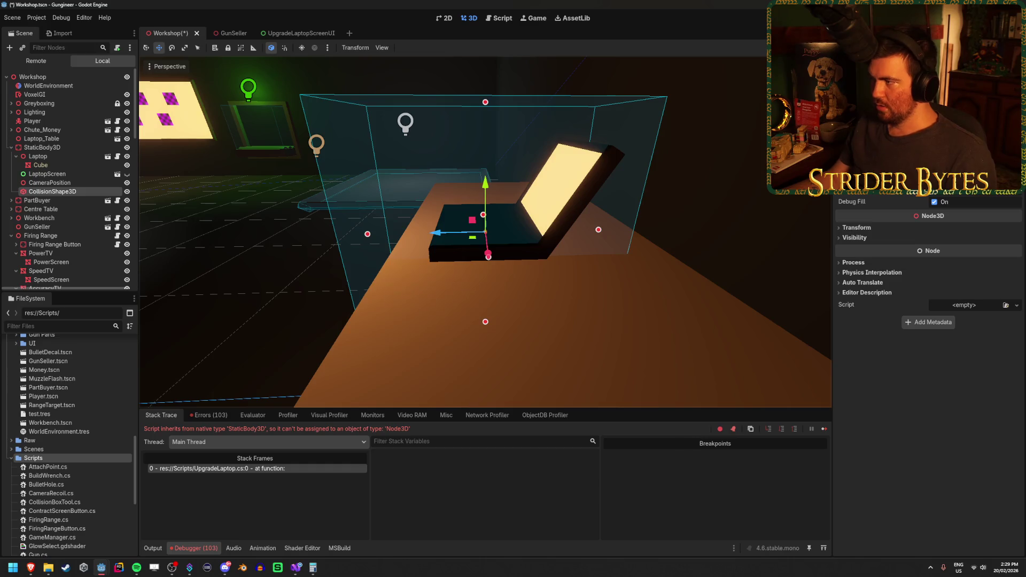
Lower the box's top and shift it along X to enclose the laptop, then save.
mouse_move(485, 102)
left_mouse_down()
mouse_move(485, 171)
mouse_move(484, 102)
mouse_move(487, 140)
left_mouse_up()
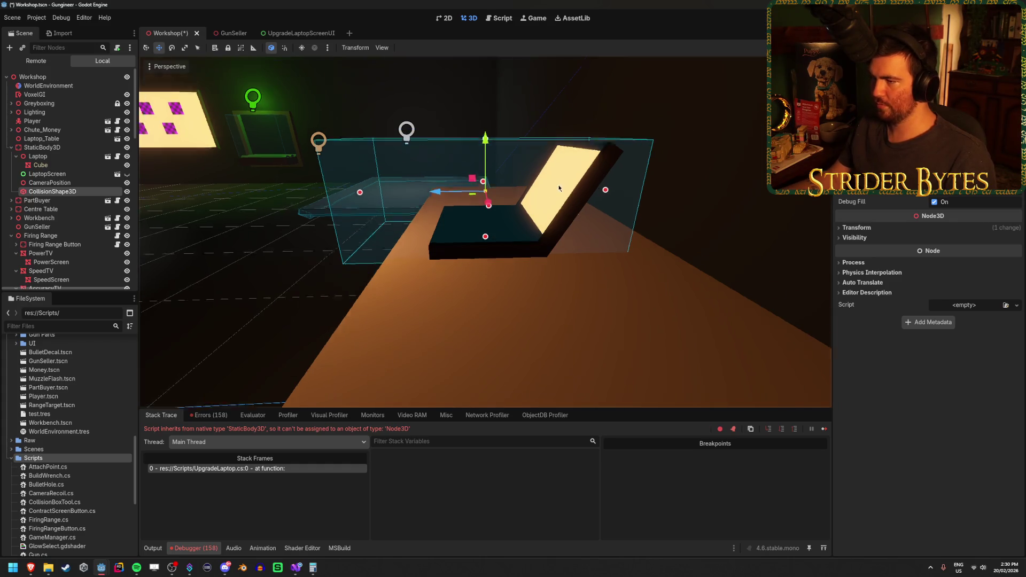
scroll(540, 186, "up", 5)
left_click_drag(539, 186, 582, 209)
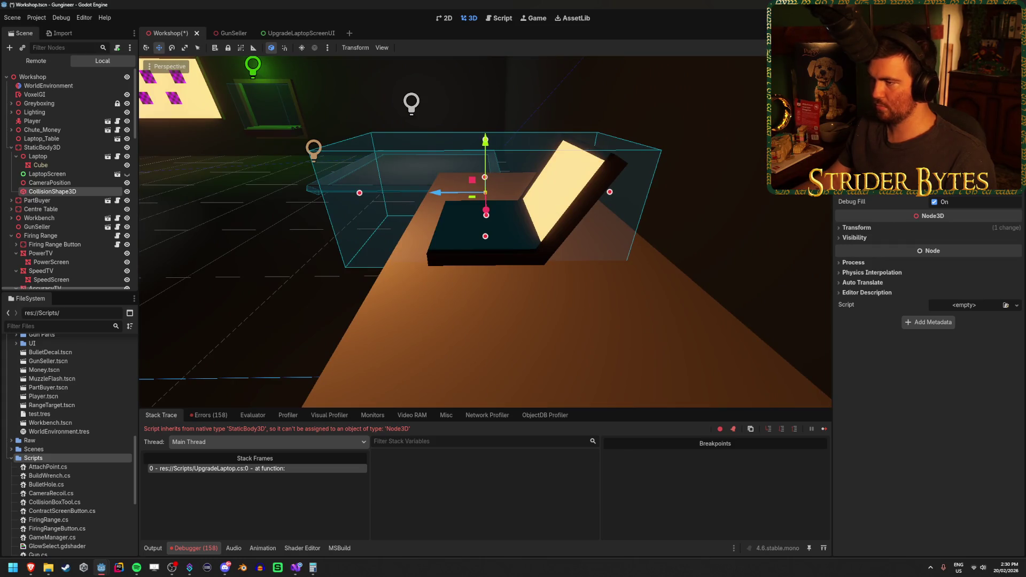
left_click_drag(437, 194, 469, 195)
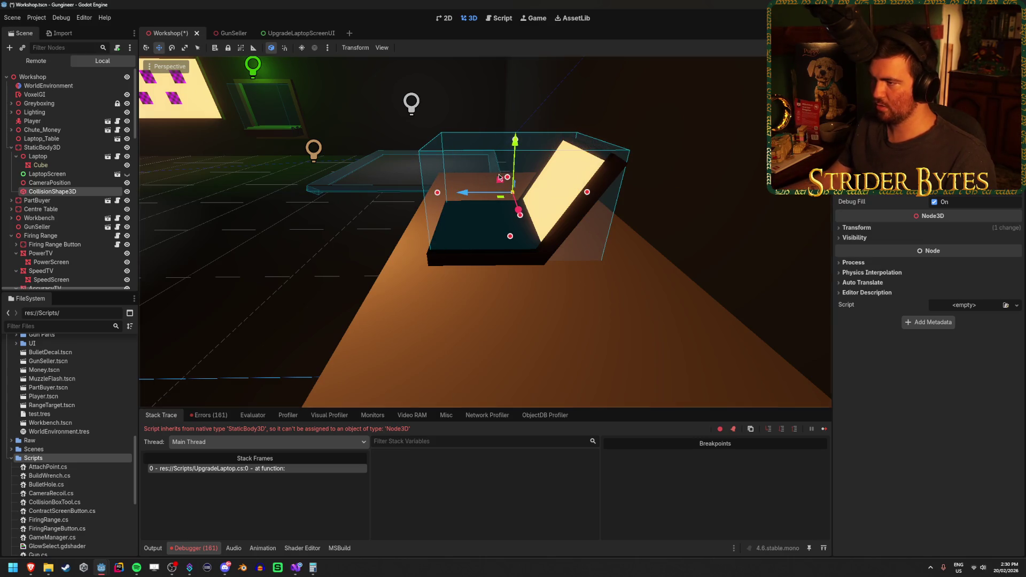
key("KP_7")
scroll(490, 288, "up", 2)
left_click_drag(490, 288, 655, 303)
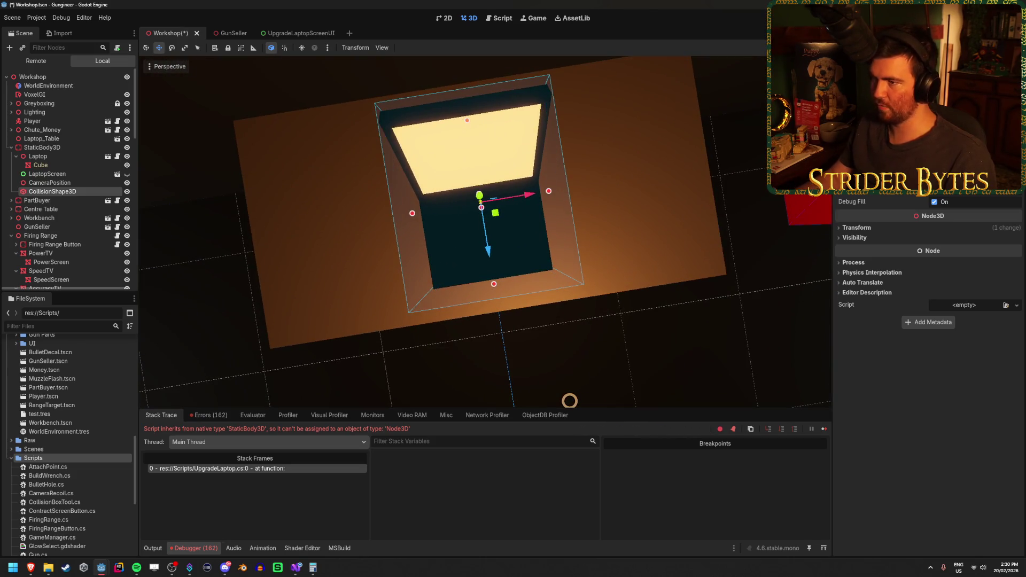
mouse_move(633, 170)
left_mouse_down()
mouse_move(515, 103)
mouse_move(499, 79)
left_mouse_up()
key("ctrl+s")
mouse_move(472, 175)
left_mouse_down()
mouse_move(435, 126)
mouse_move(461, 191)
left_mouse_up()
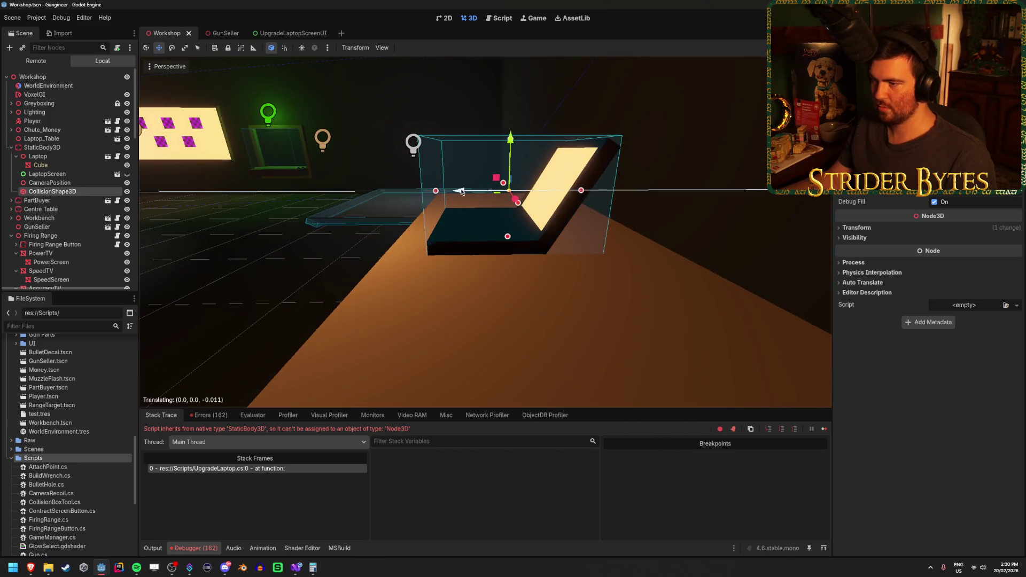
Set the collision shape's position to y 0.175, z -0.1 and save the scene.
left_click(911, 228)
left_click(943, 248)
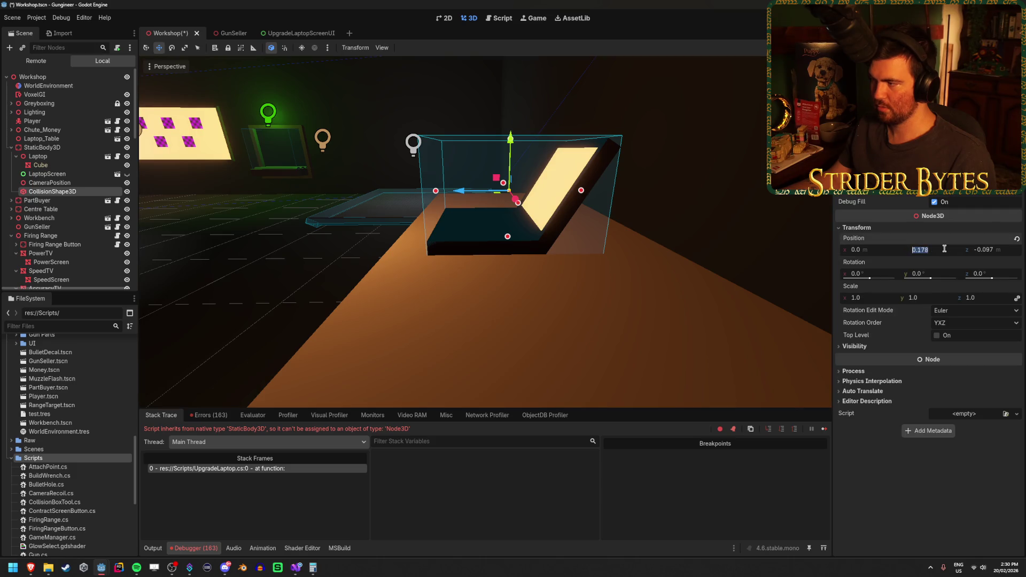
type("0.175")
key("Return")
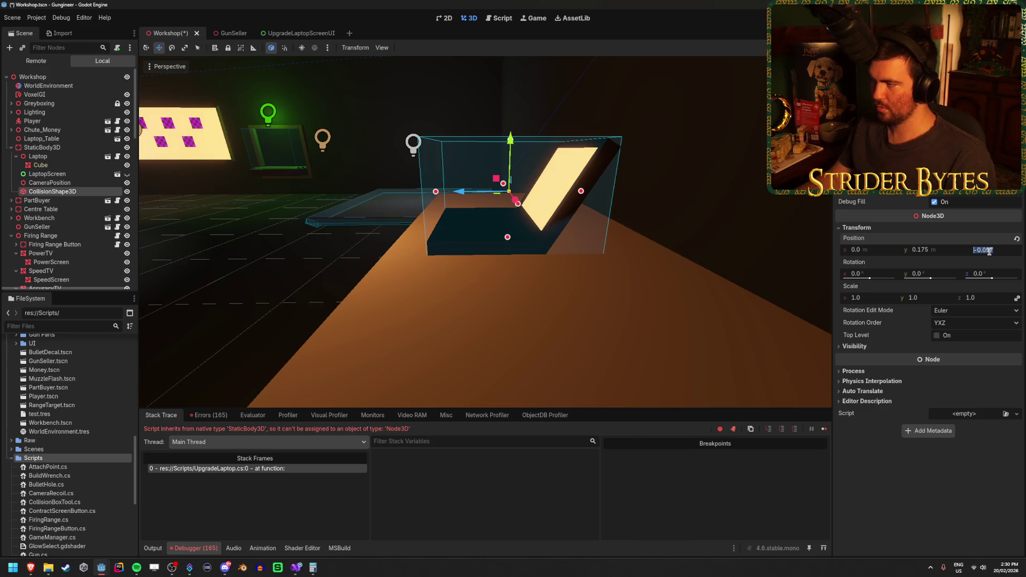
type("0")
key("Return")
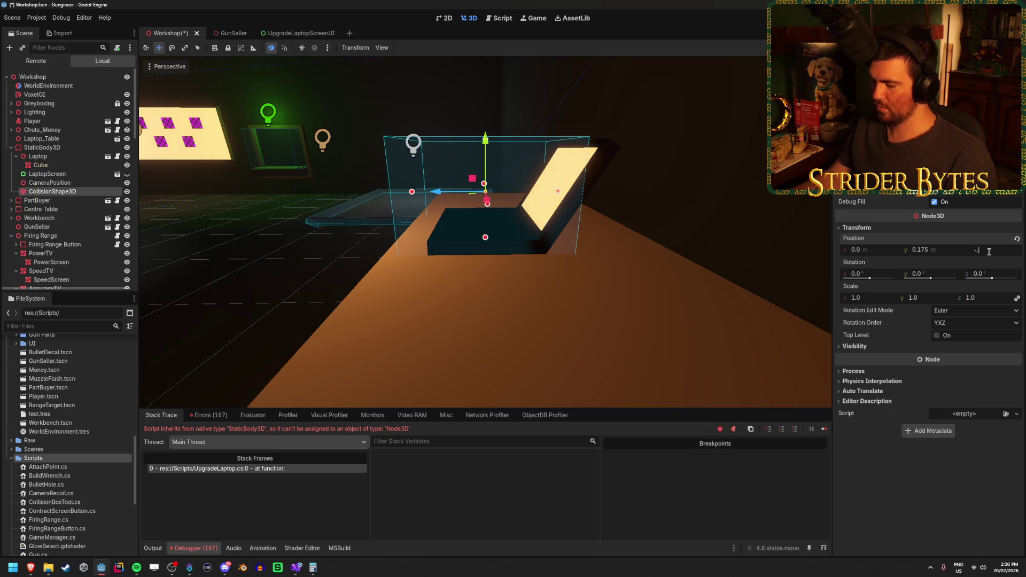
type("0.1")
mouse_move(594, 169)
left_mouse_down()
mouse_move(511, 290)
mouse_move(652, 226)
mouse_move(321, 193)
left_mouse_up()
key("ctrl+s")
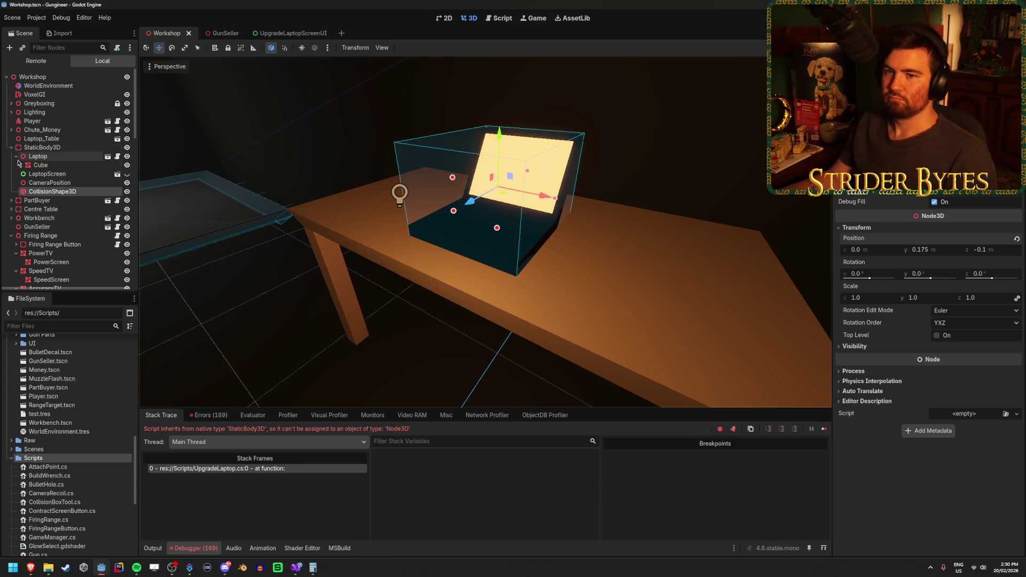
left_click(16, 156)
left_click(58, 148)
key("ctrl+s")
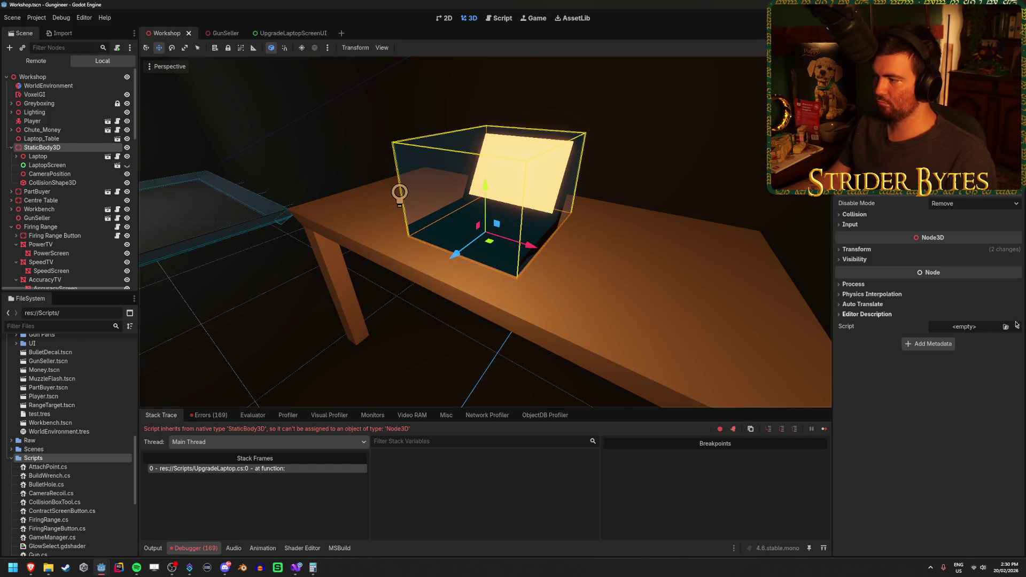
Move the UpgradeLaptop.cs script from Laptop to the StaticBody3D and save.
left_click(1016, 324)
left_click(61, 158)
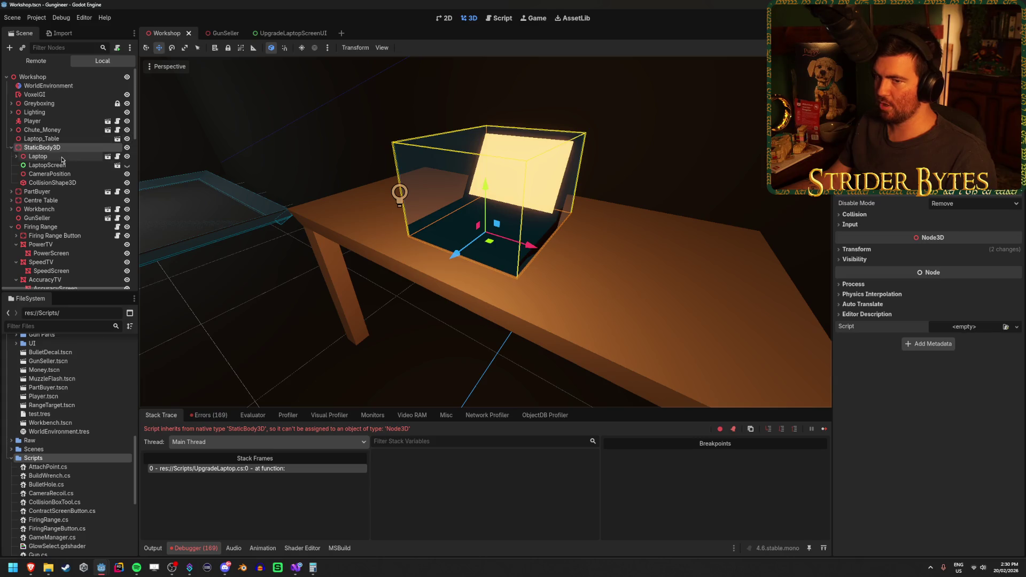
left_click(61, 157)
left_click(981, 238)
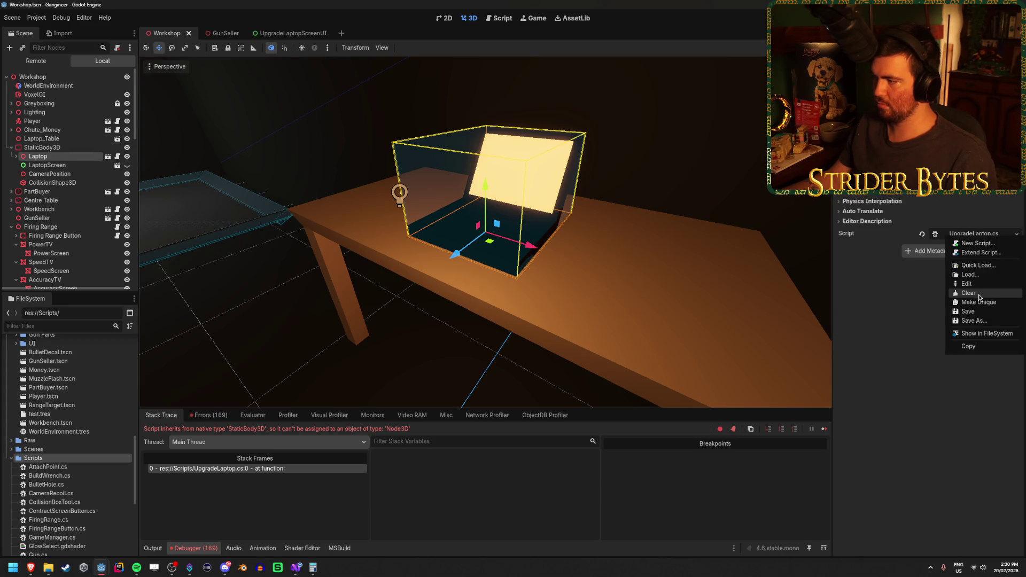
left_click(968, 346)
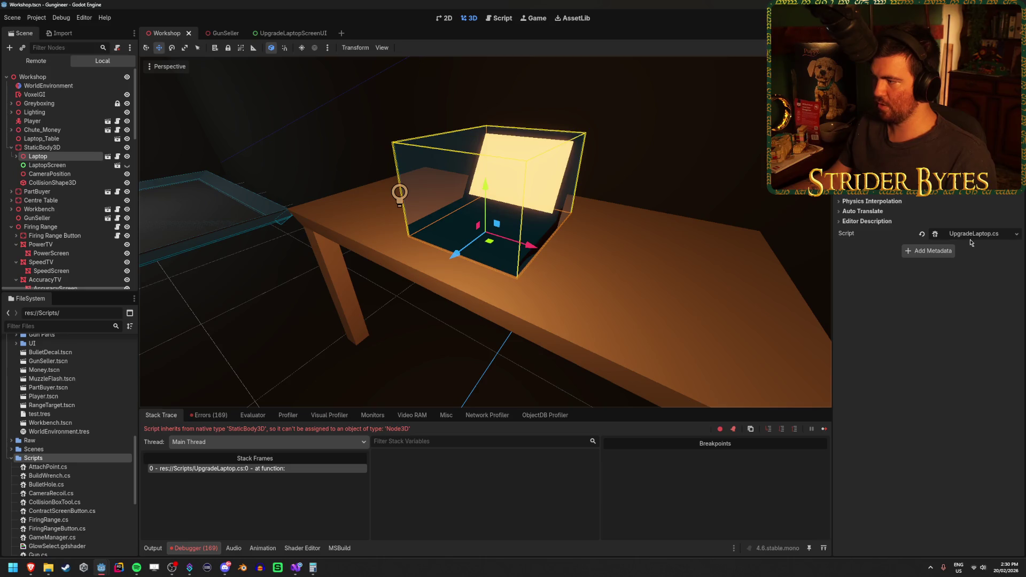
left_click(980, 233)
left_click(968, 292)
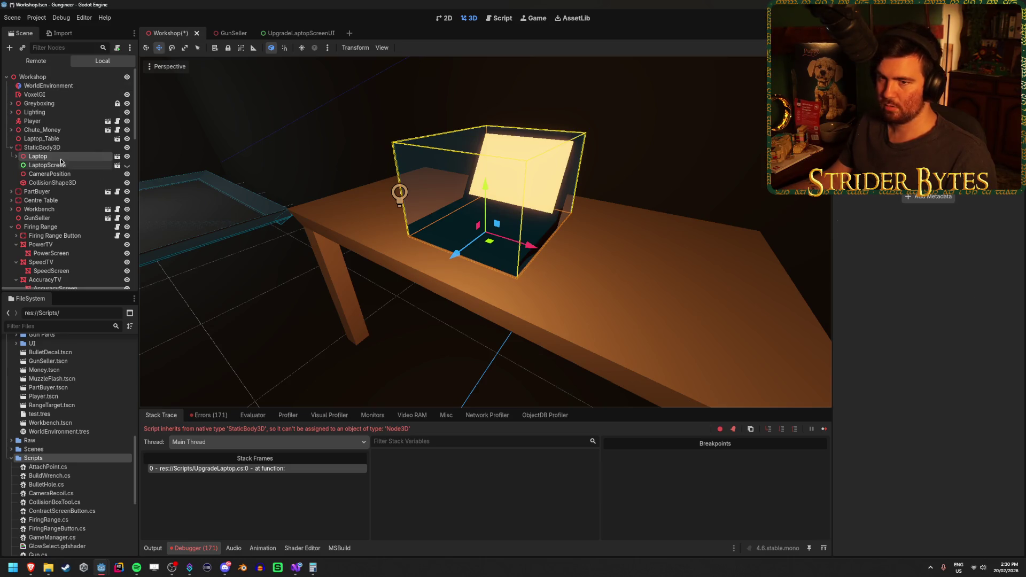
left_click(547, 183)
left_click(964, 326)
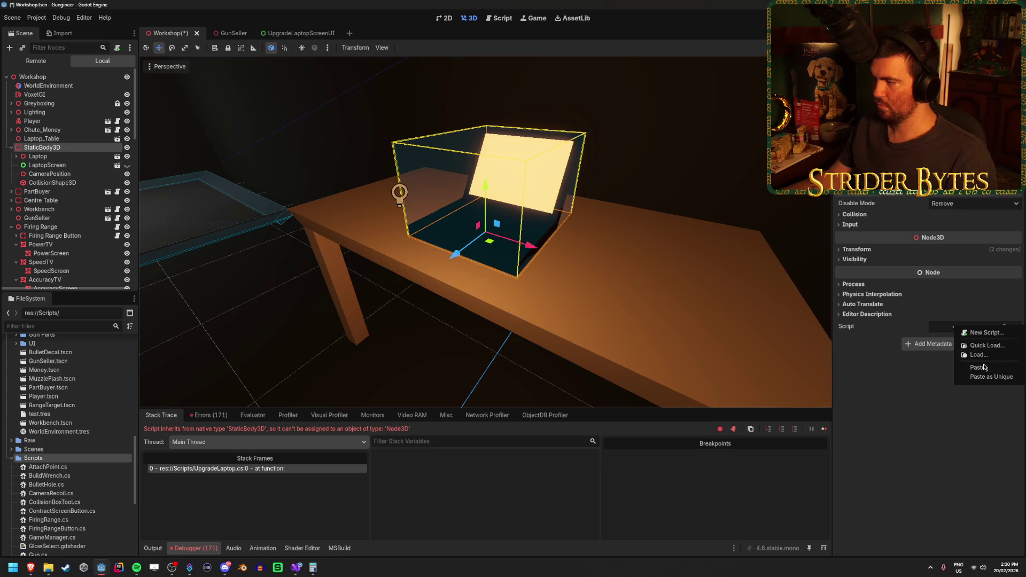
left_click(983, 367)
key("ctrl+s")
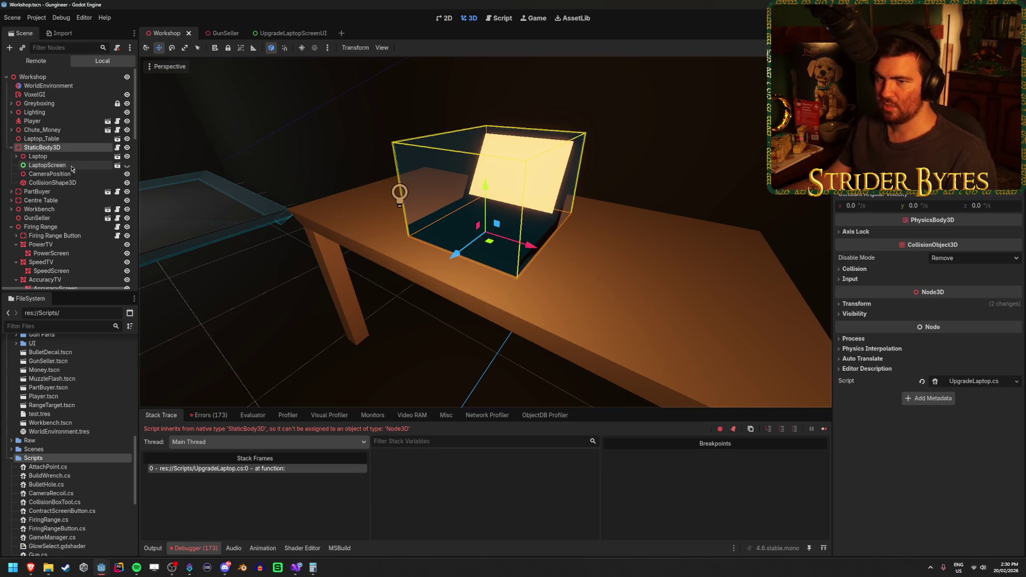
Run and stop a game test, then expand Laptop and select its Cube mesh.
left_click(72, 169)
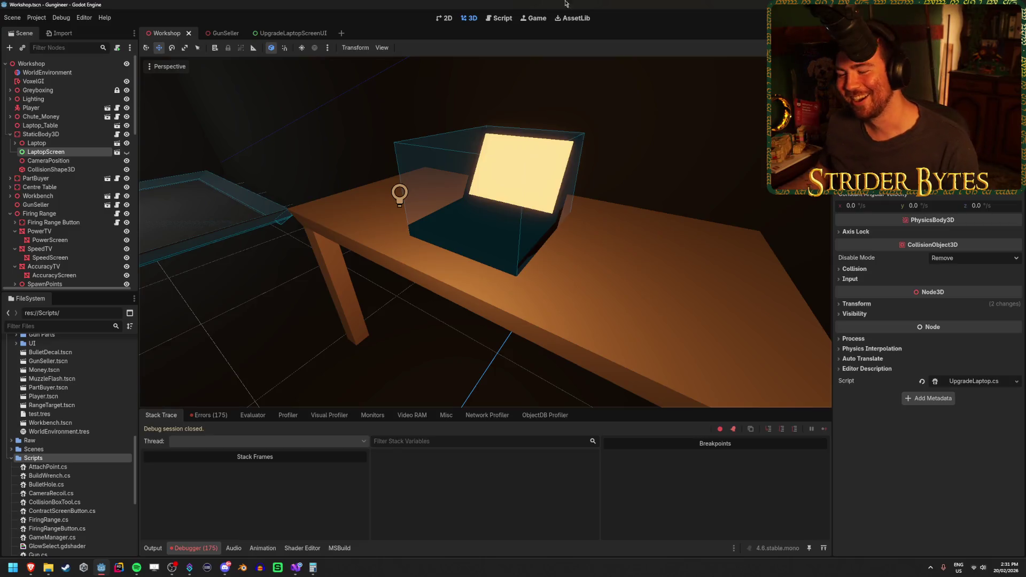
key("F5")
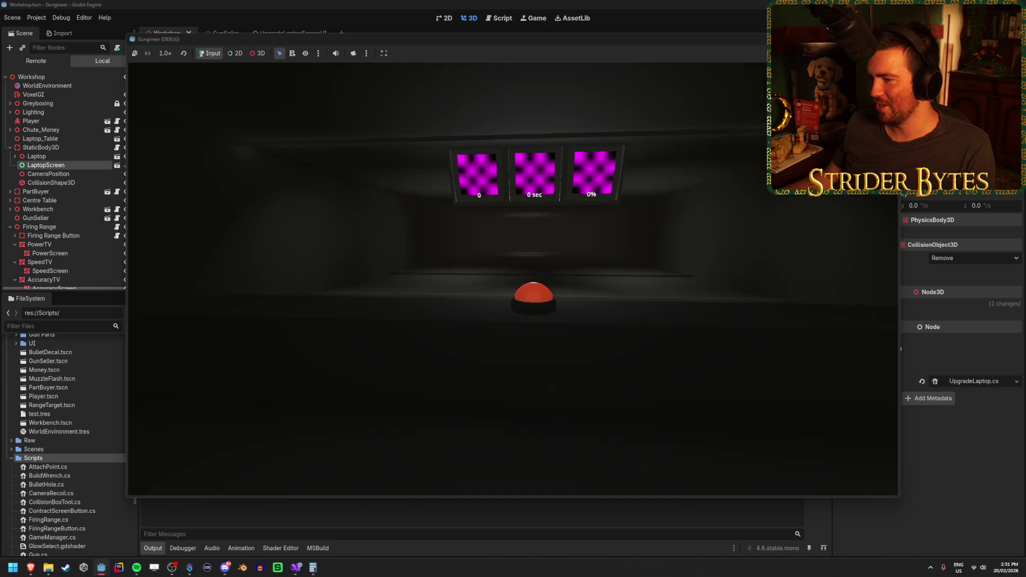
key("F8")
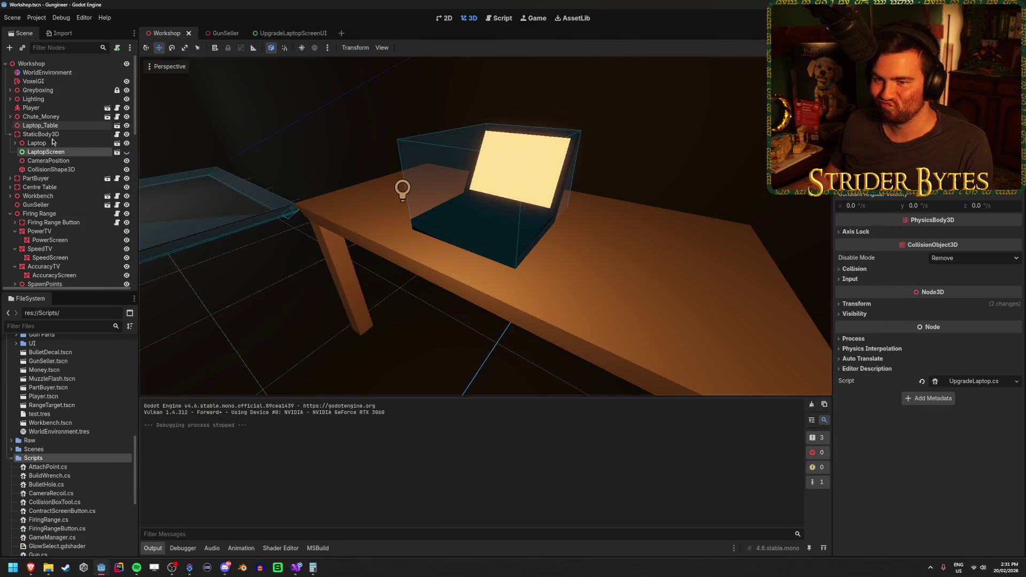
left_click(15, 143)
left_click(36, 152)
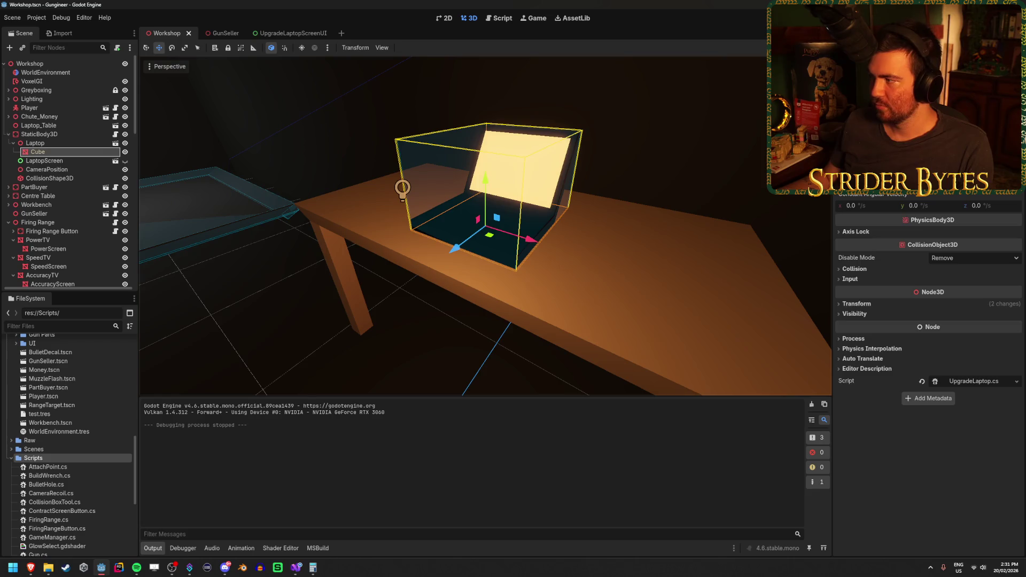
key("F5")
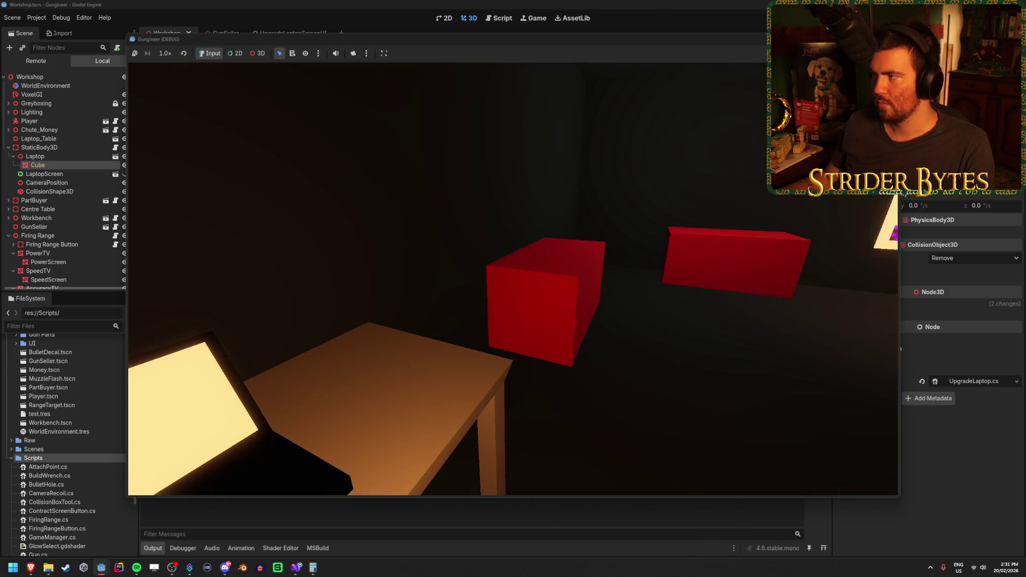
key("F8")
left_click(65, 150)
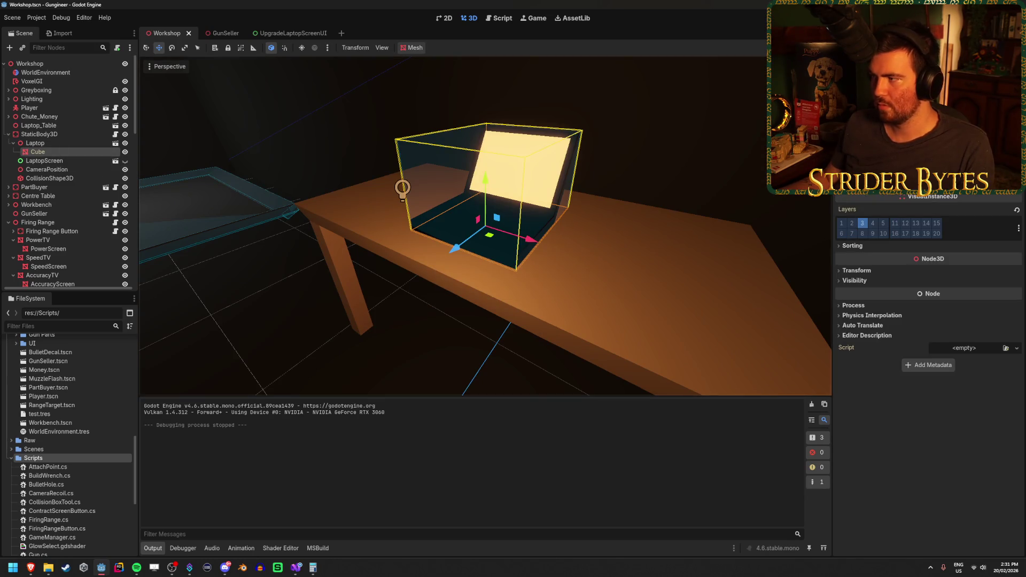
scroll(928, 321, "up", 3)
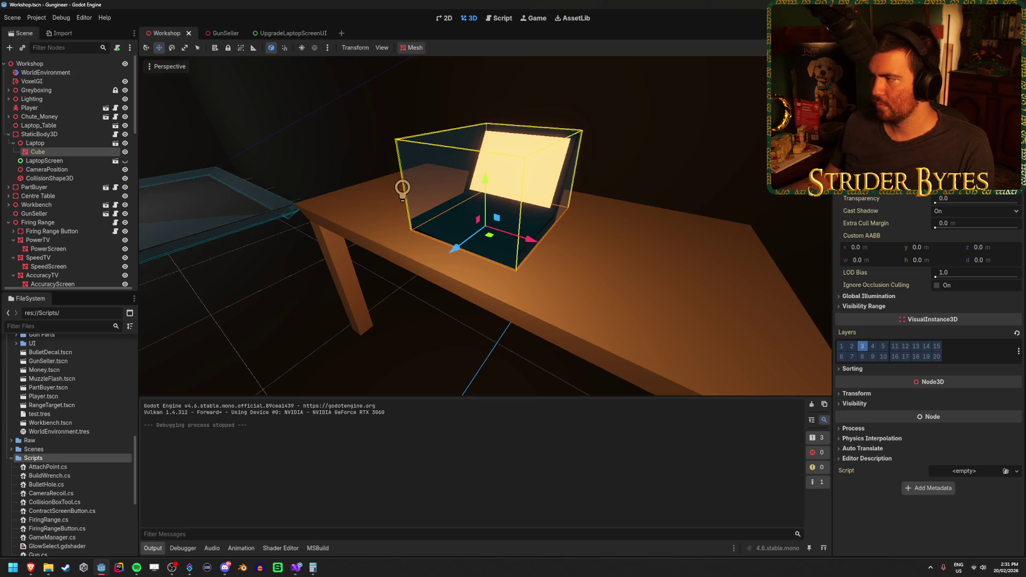
left_click(1016, 174)
left_click(972, 224)
key("f")
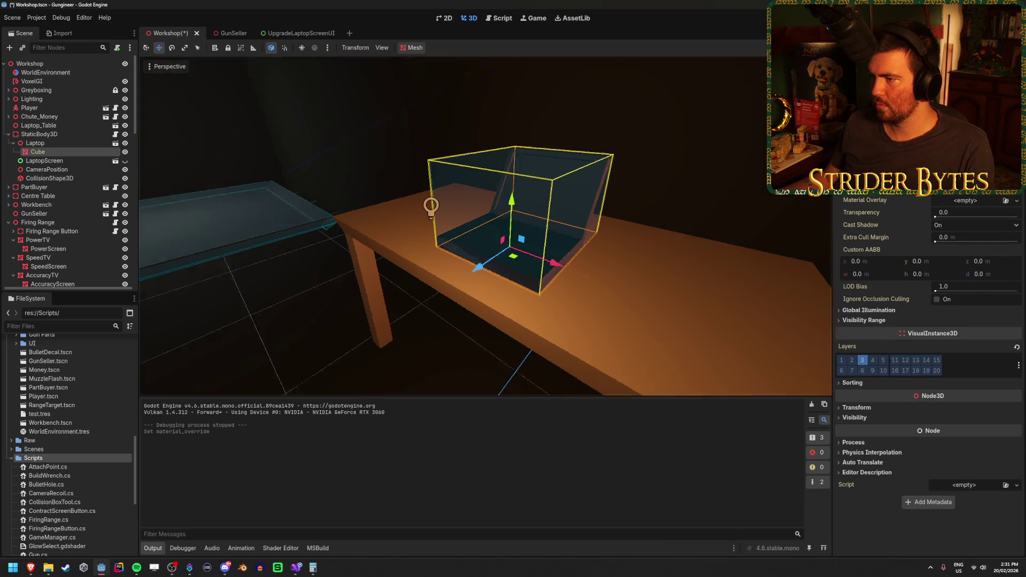
key("ctrl+z")
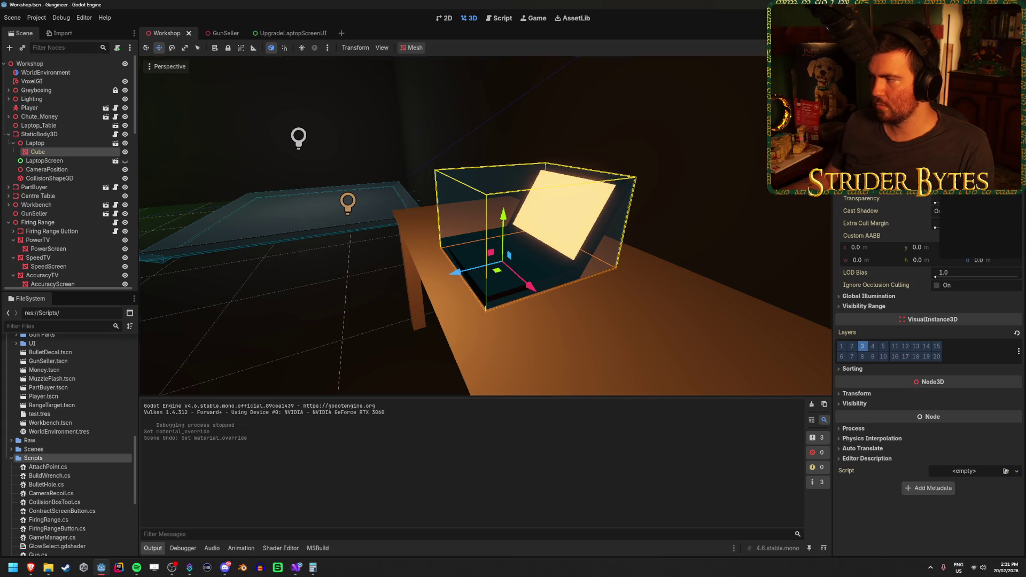
left_click(57, 127)
left_click(55, 134)
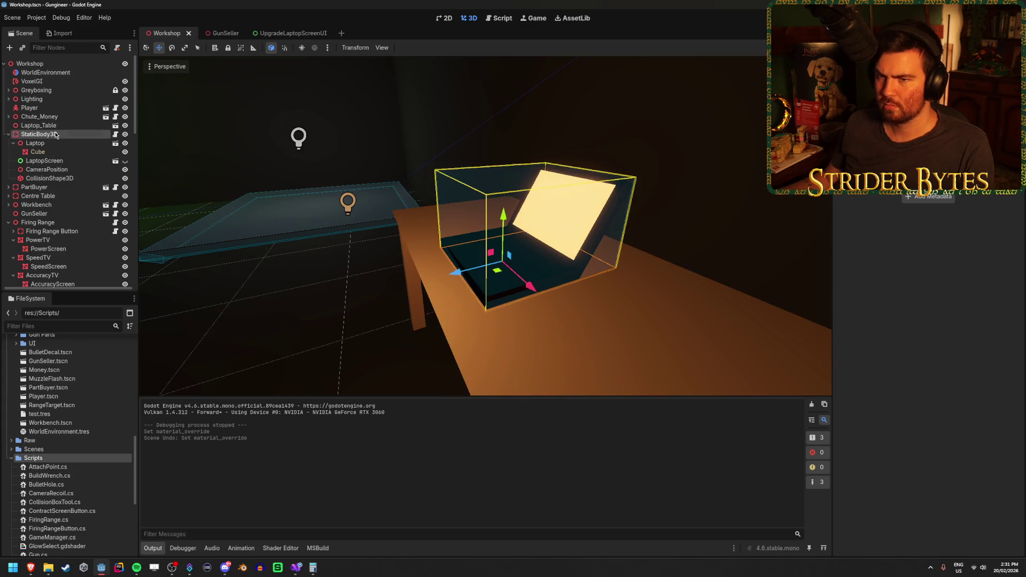
Put the laptop's StaticBody3D on collision layer 3, save the Workshop scene and run the game.
left_click(62, 178)
left_click(43, 134)
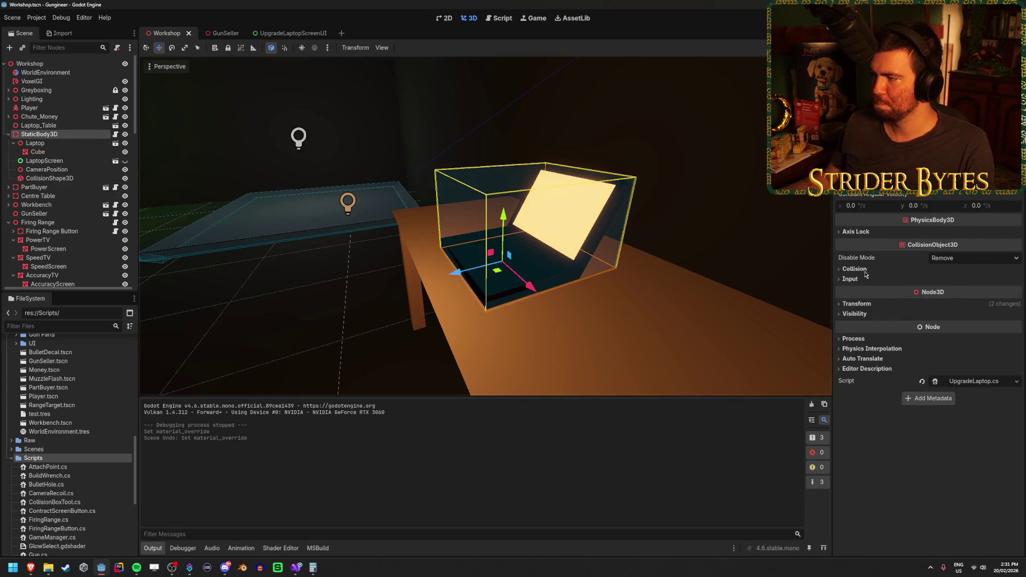
left_click(860, 269)
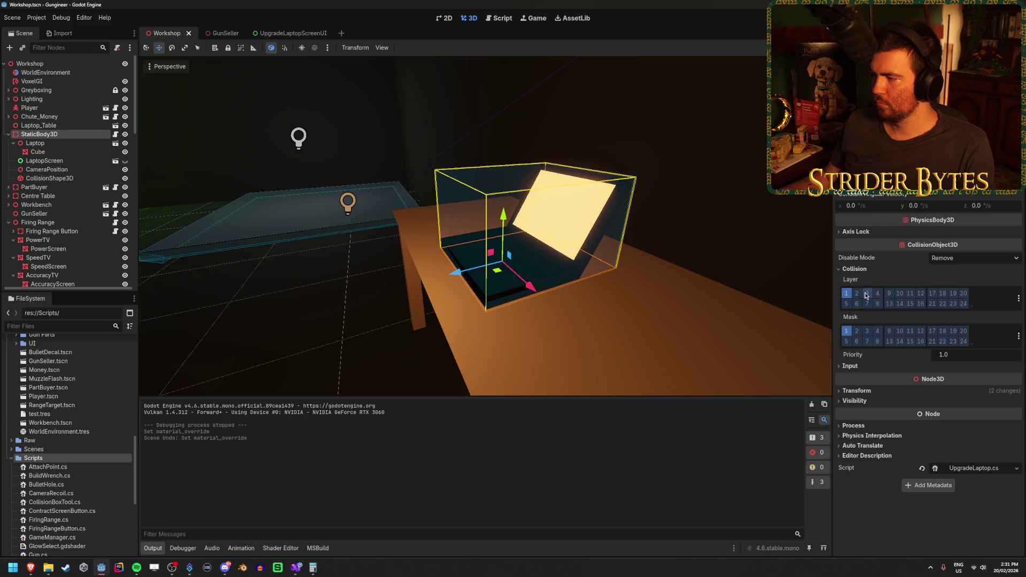
left_click(866, 293)
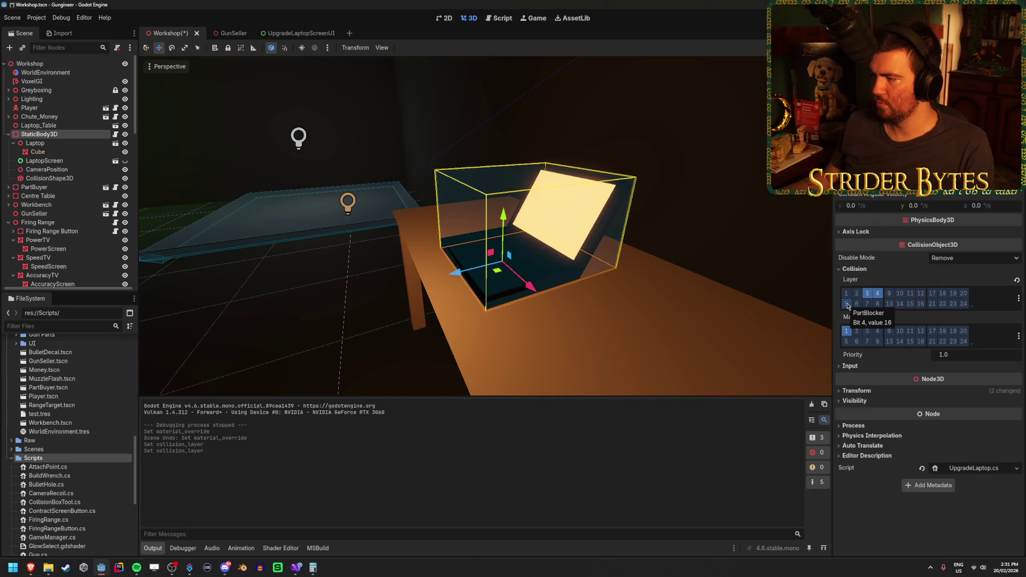
key("ctrl+s")
key("F5")
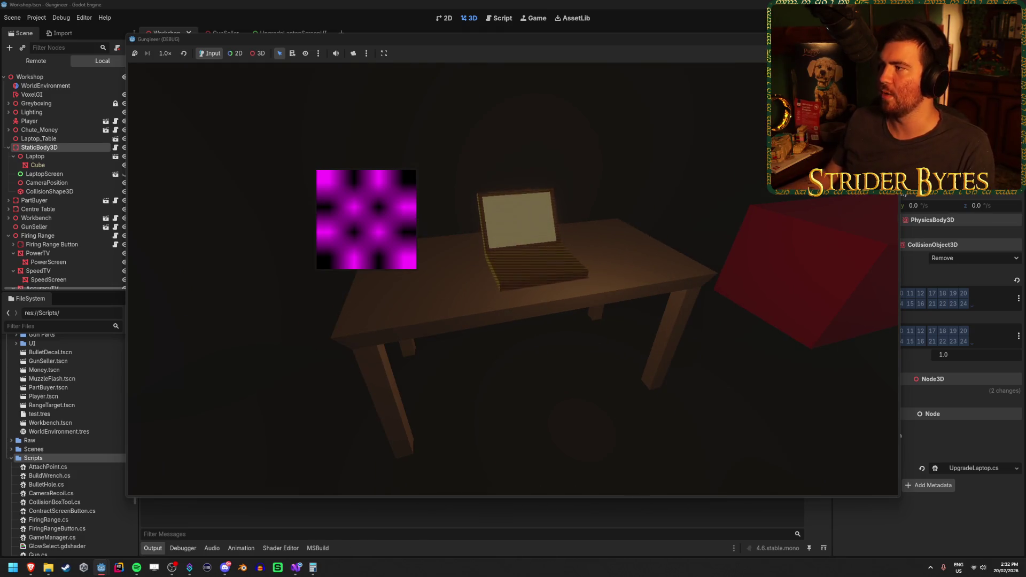
Stop the test run and return to UpgradeLaptop.cs in Visual Studio.
key("F8")
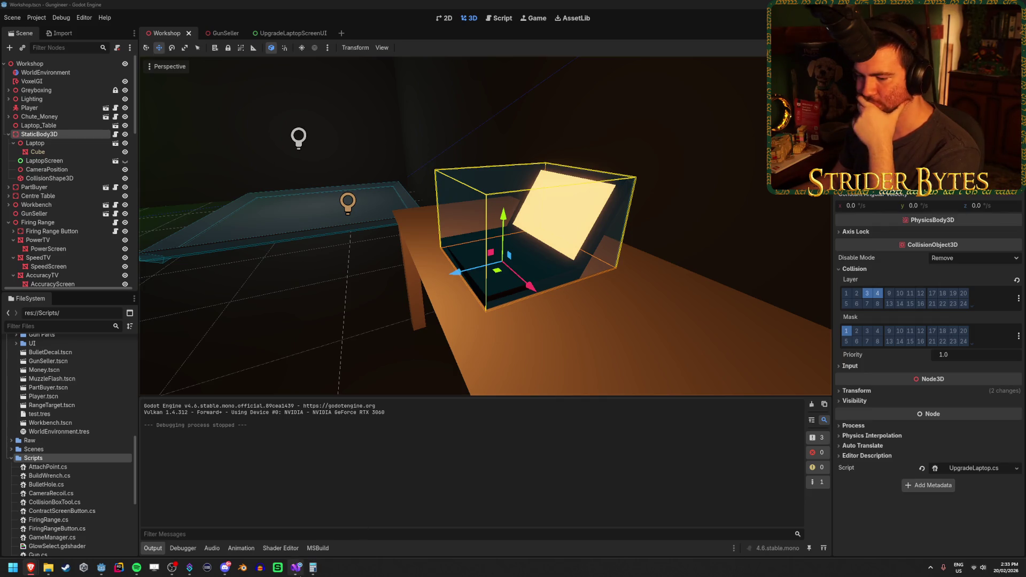
left_click(297, 568)
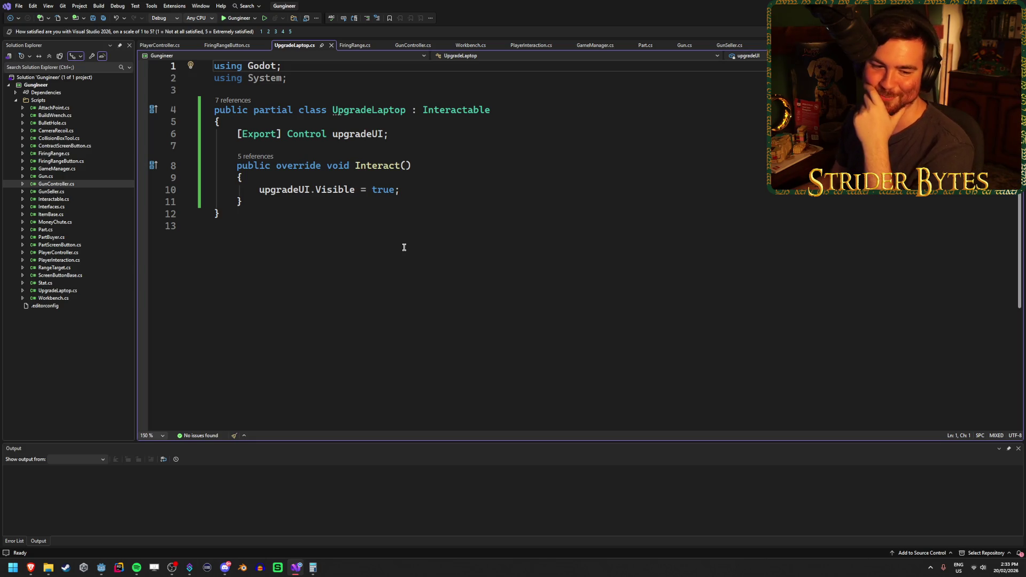
Try and discard a Global line in UpgradeLaptop.cs, leaving it unchanged, then save it.
left_click(420, 191)
key("Return")
key("Return")
type("Global")
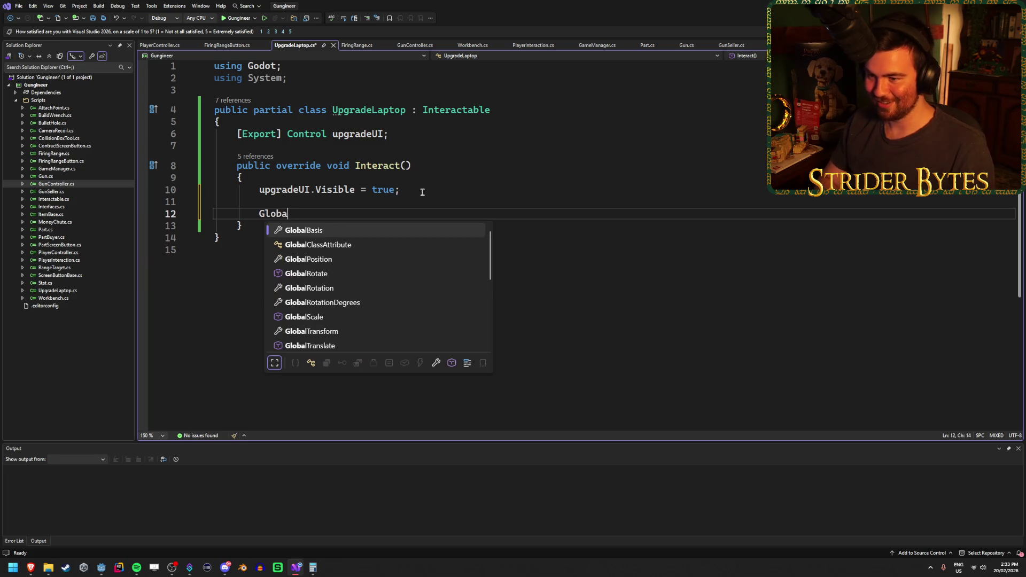
key("Down")
key("Down")
key("Down")
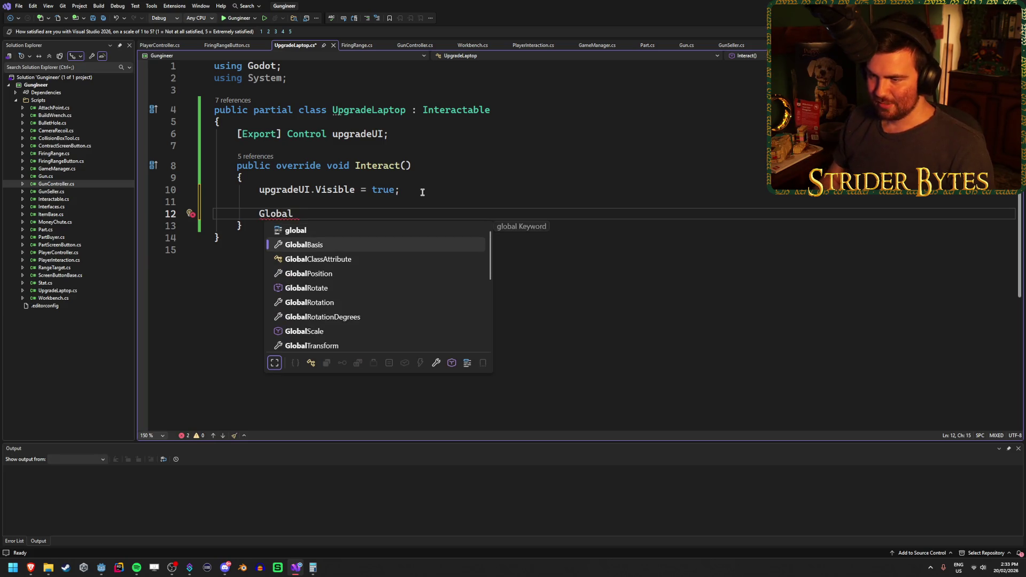
key("Down")
key("Down")
key("Down")
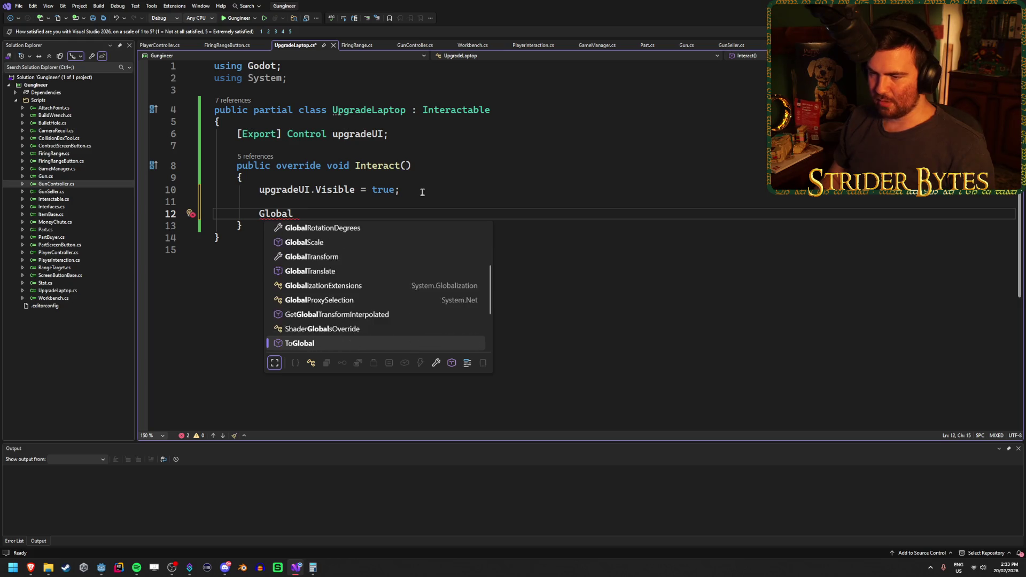
key("Escape")
key("BackSpace")
key("BackSpace")
key("BackSpace")
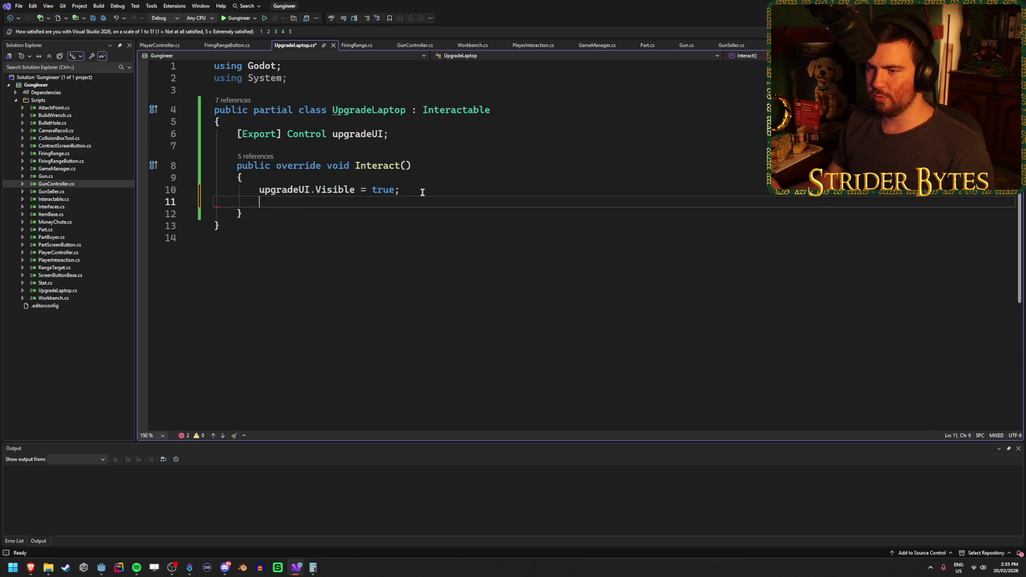
key("ctrl+s")
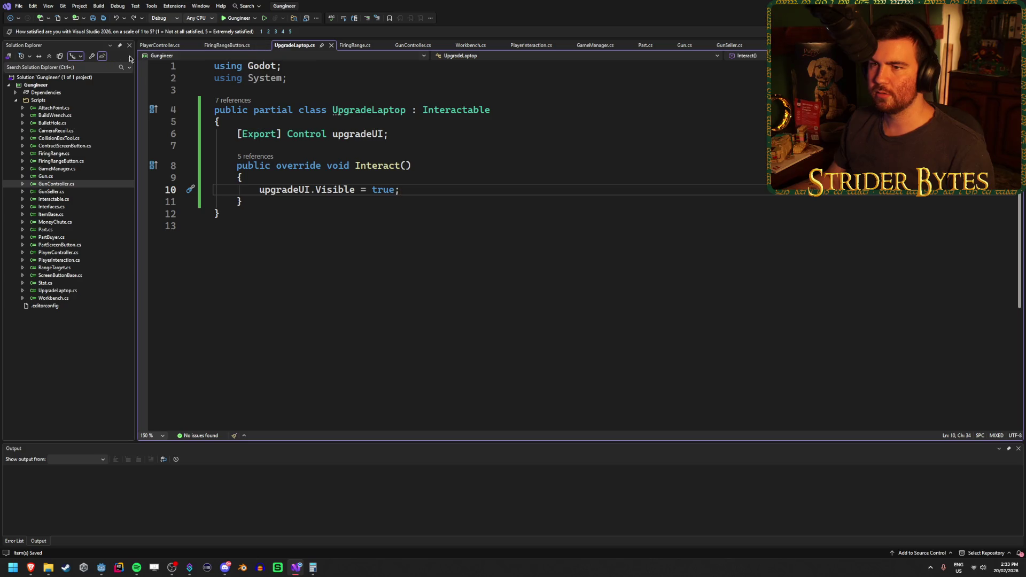
Look over PlayerController.cs, then go back to the Godot editor.
left_click(159, 46)
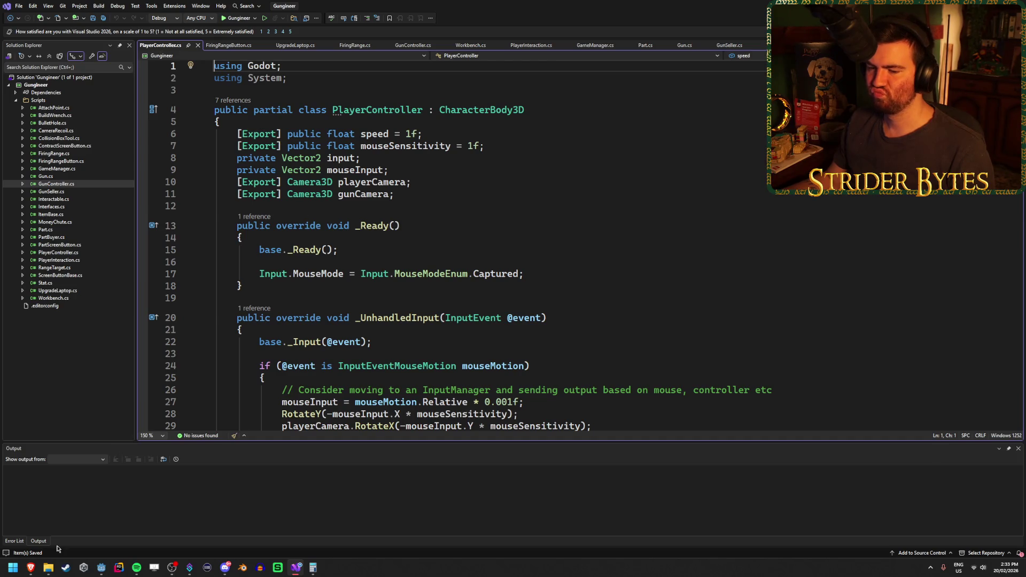
left_click(101, 568)
left_click(37, 18)
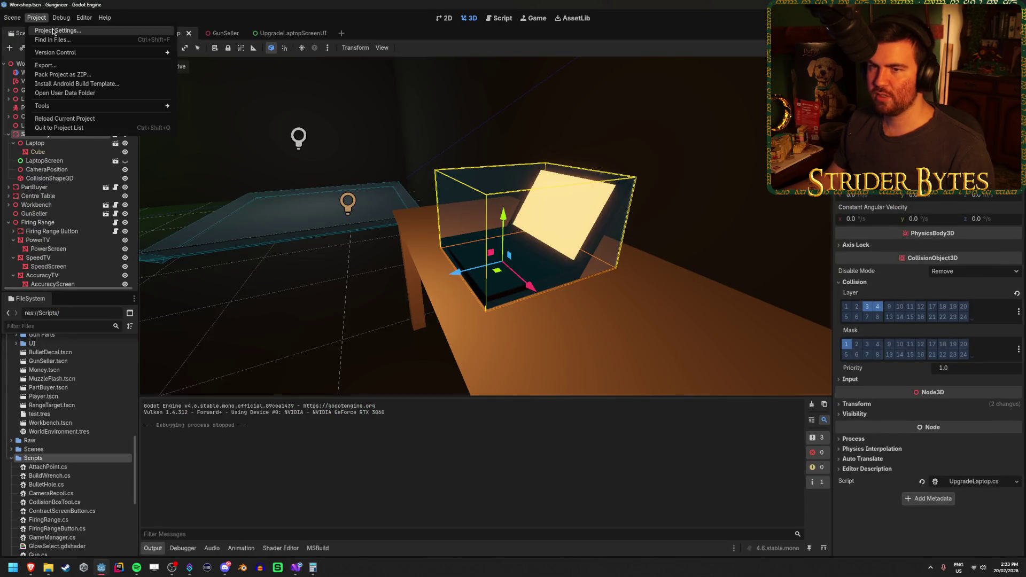
Show the Project Settings Input Map with built-in actions and browse the ui_ action bindings.
left_click(44, 31)
left_click(331, 158)
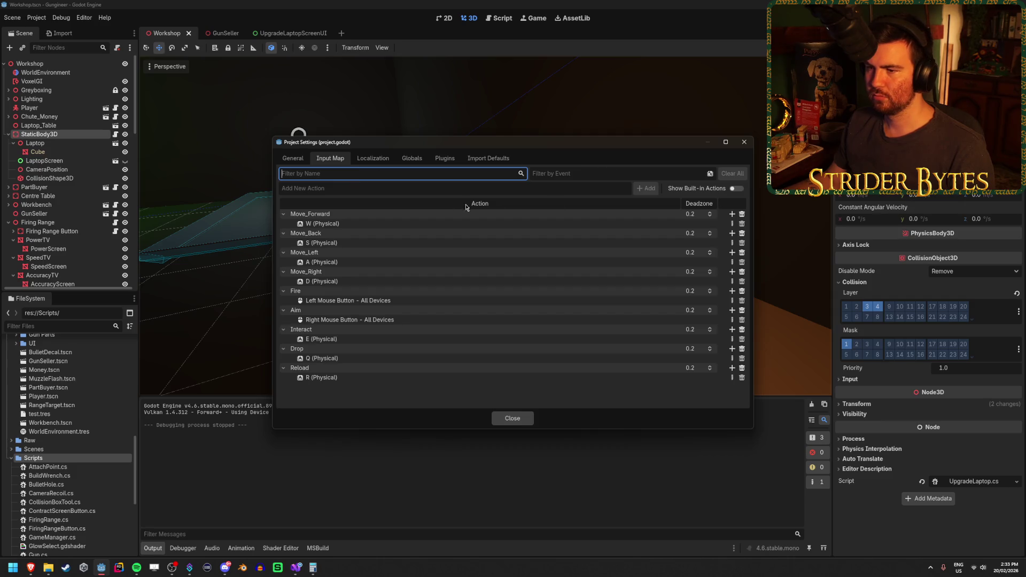
left_click(354, 330)
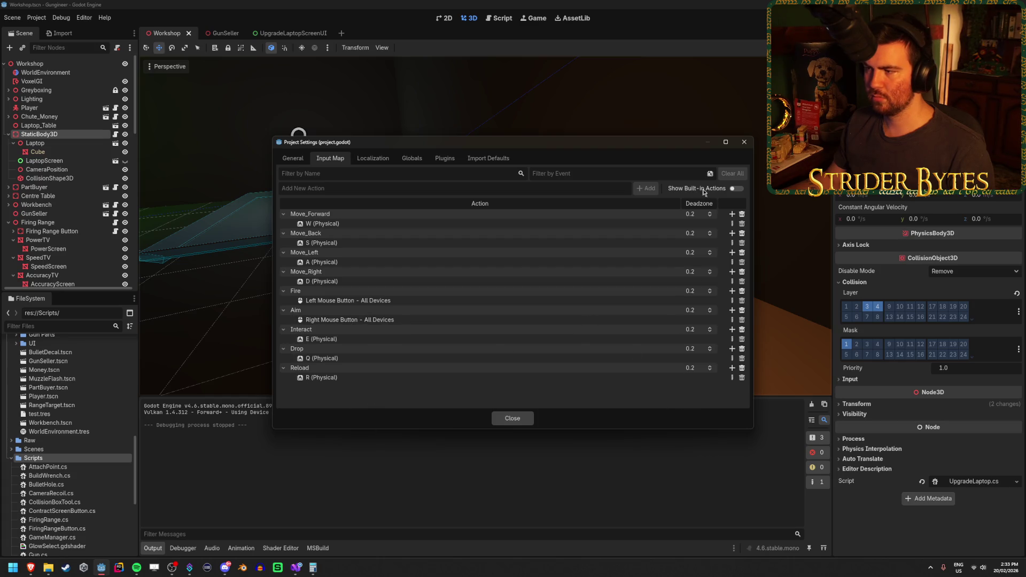
left_click(737, 189)
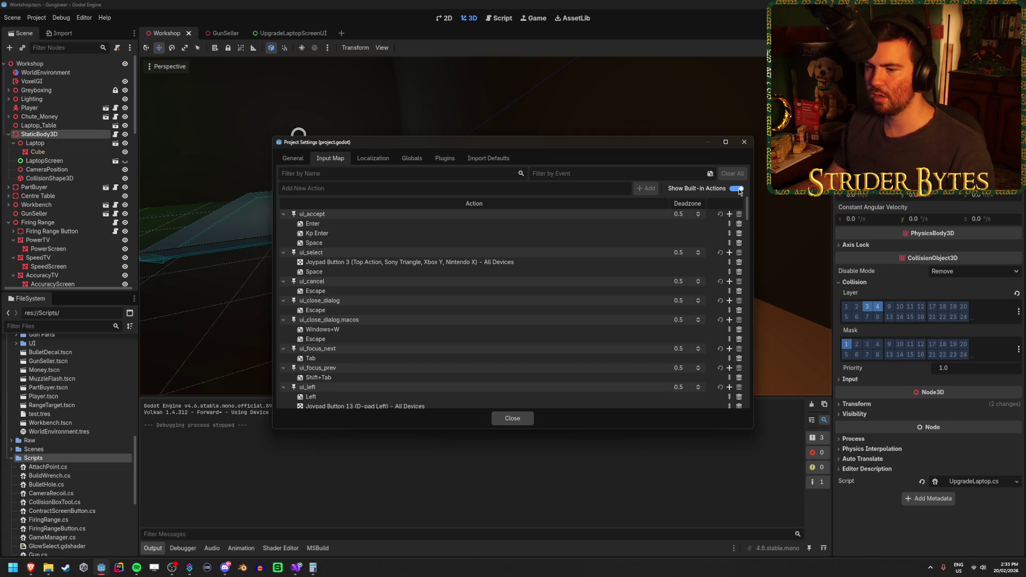
scroll(527, 270, "down", 2)
scroll(526, 270, "down", 10)
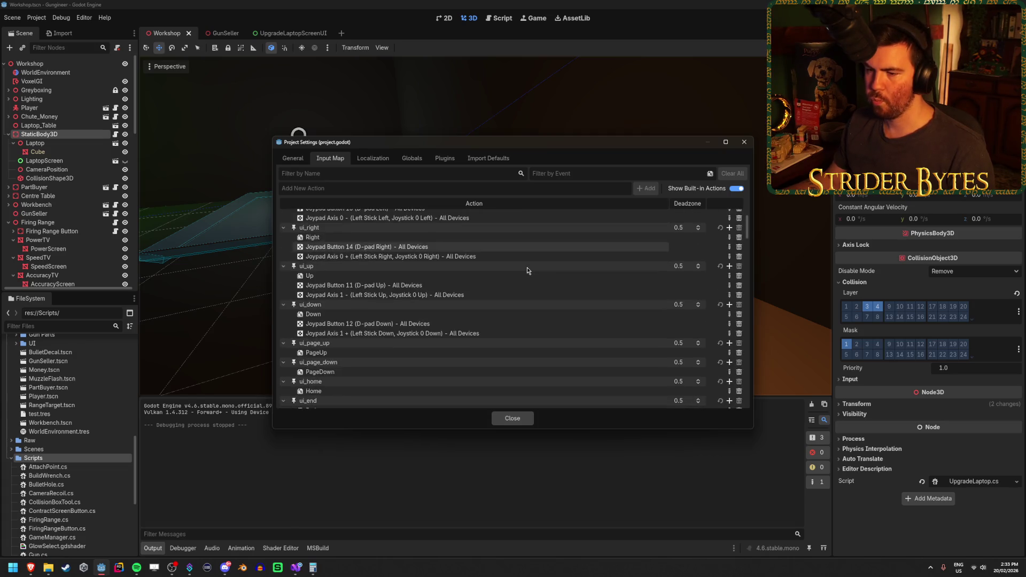
scroll(527, 268, "down", 10)
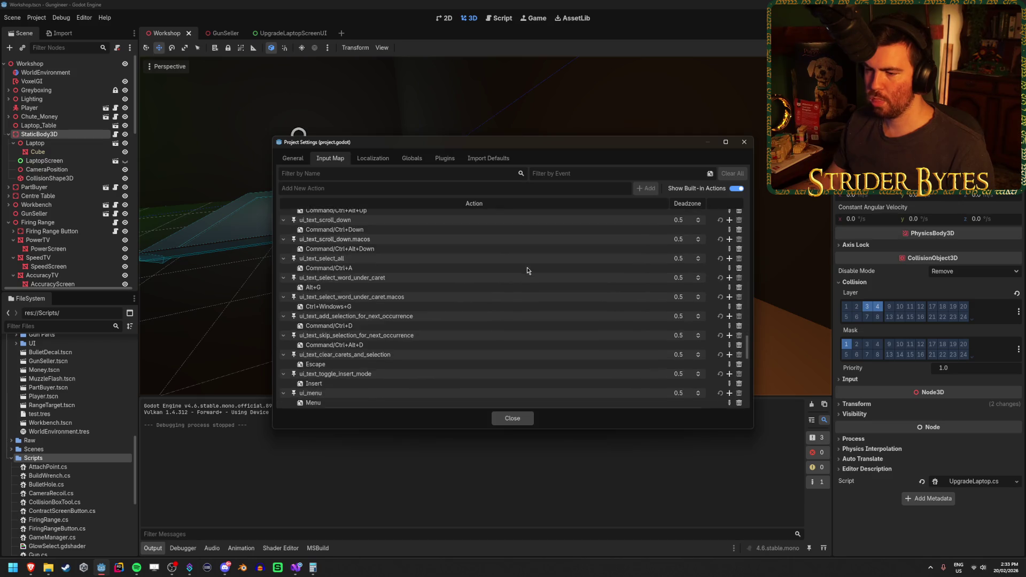
scroll(527, 270, "up", 20)
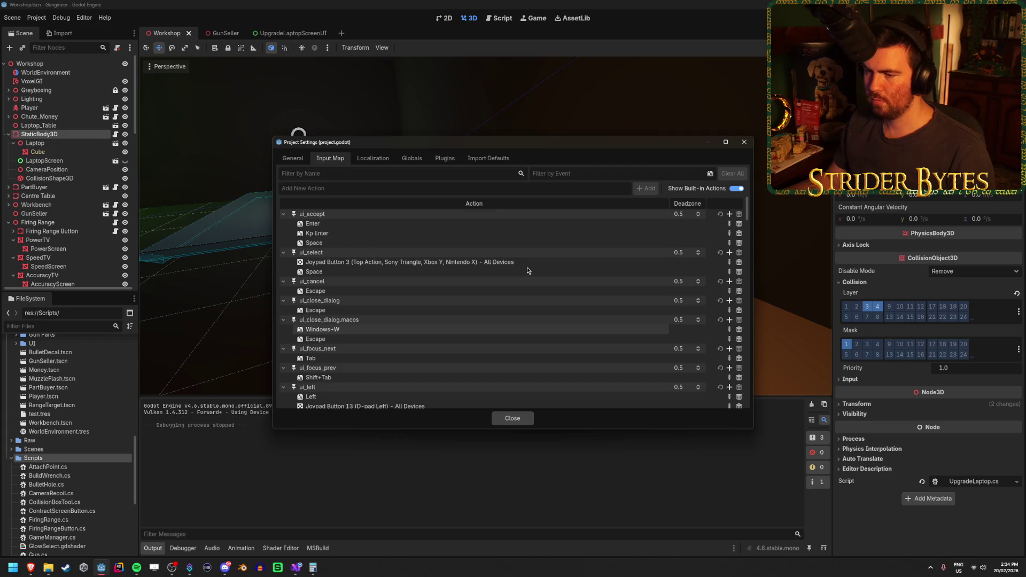
scroll(527, 271, "down", 3)
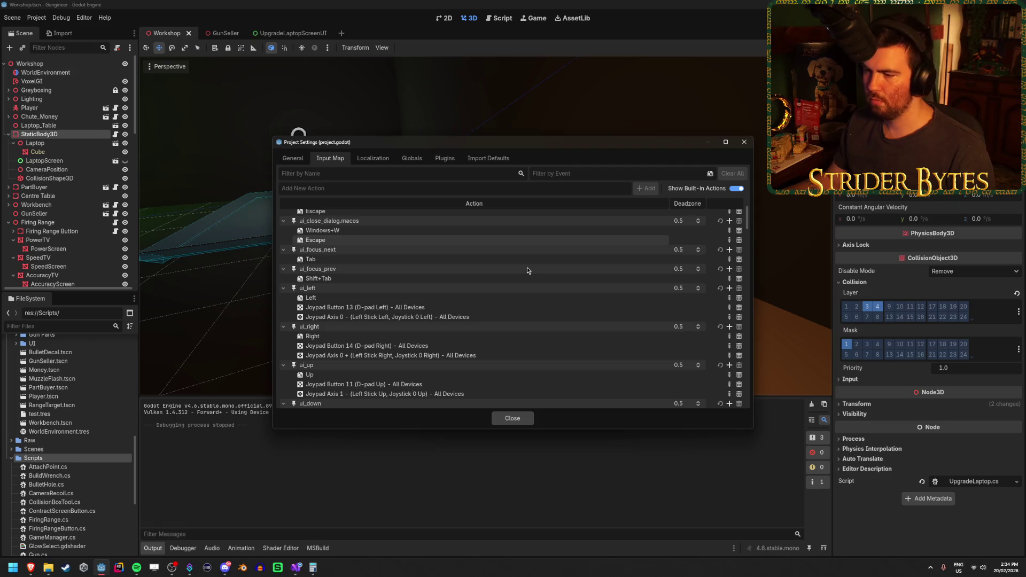
scroll(526, 271, "down", 3)
scroll(526, 270, "up", 2)
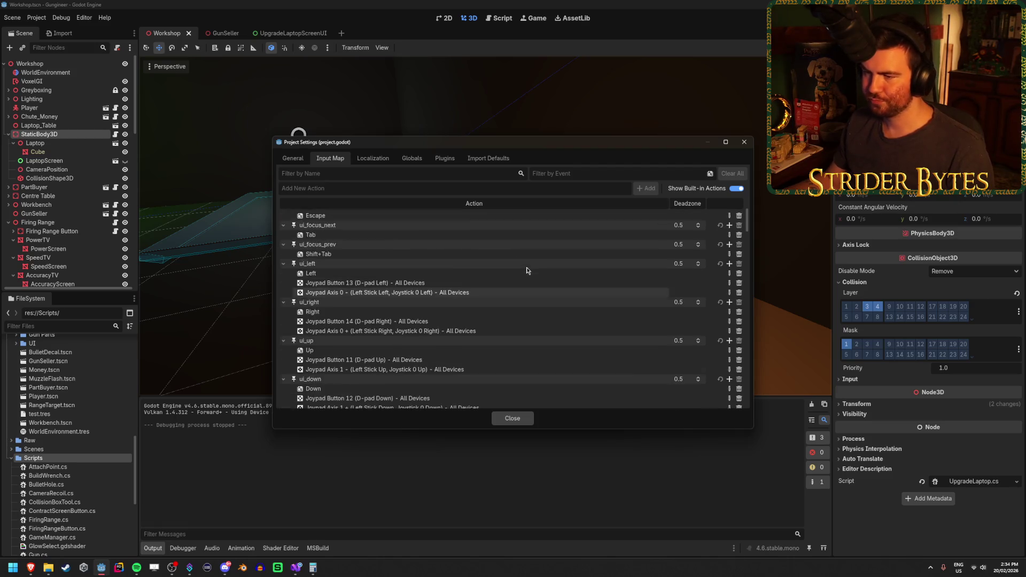
scroll(336, 278, "down", 15)
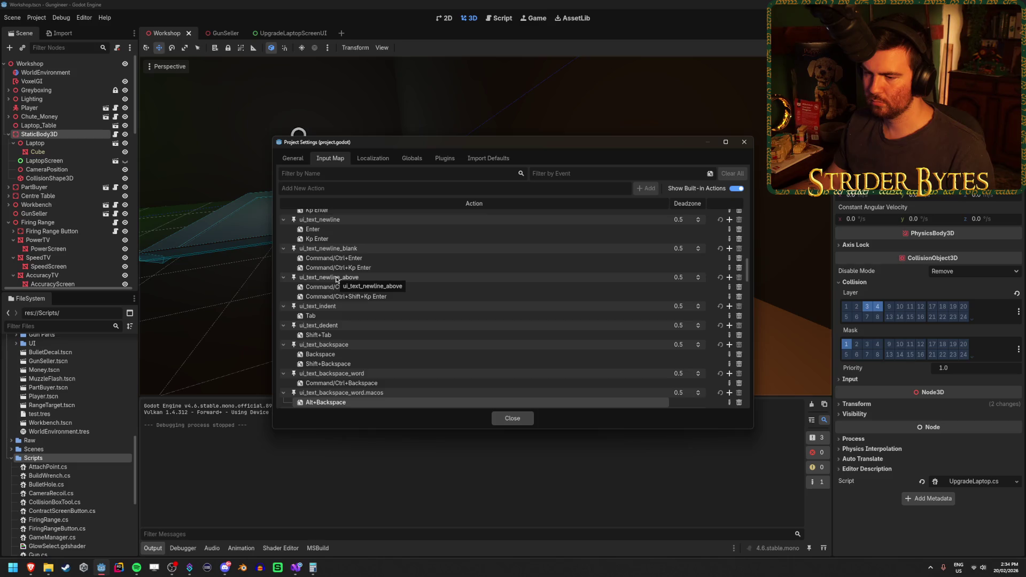
Bind the A key to ui_left and the D key to ui_right.
scroll(336, 278, "up", 12)
scroll(354, 290, "up", 6)
double_click(321, 308)
key("a")
left_click(453, 357)
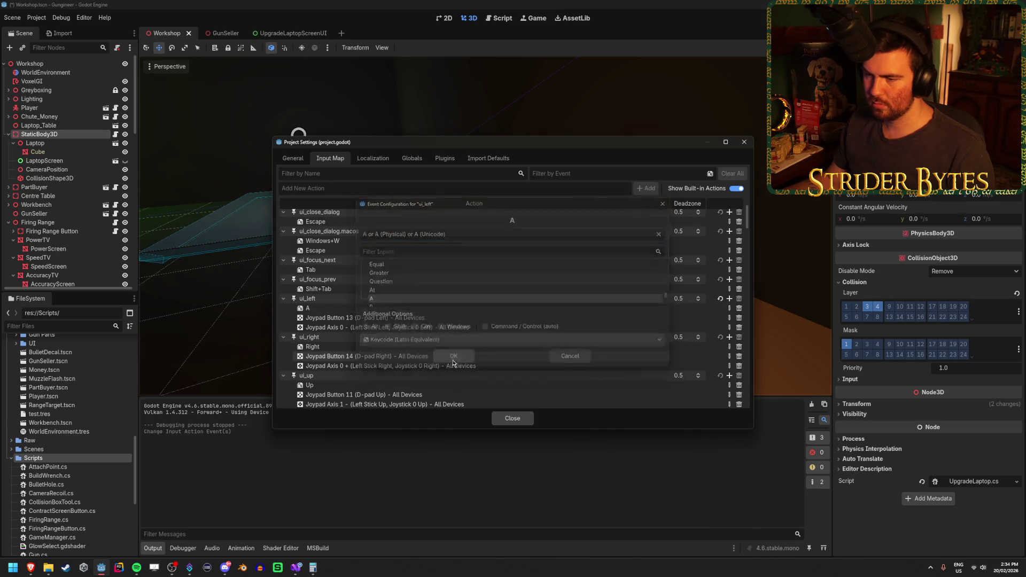
scroll(315, 326, "down", 1)
double_click(313, 322)
key("d")
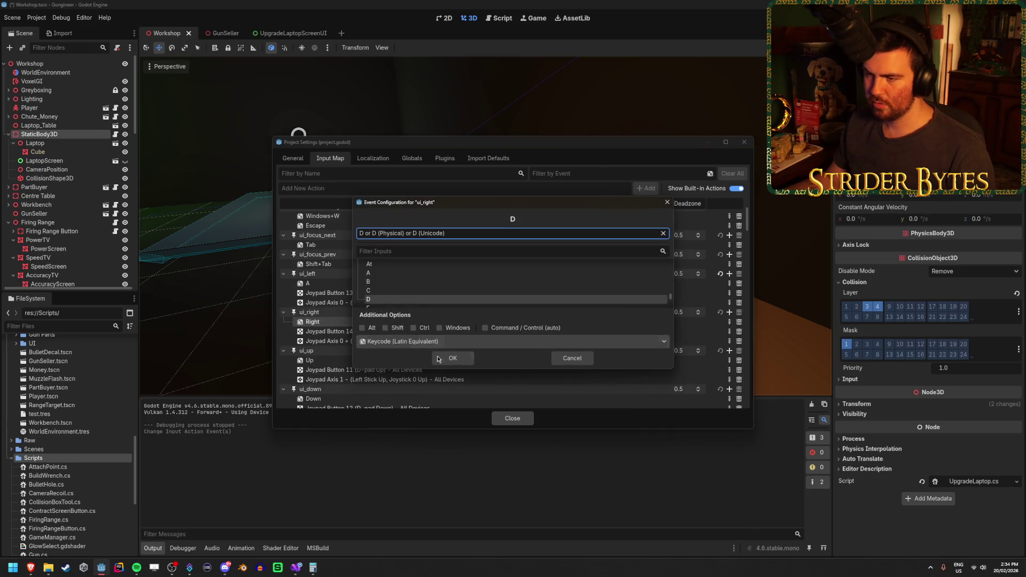
left_click(437, 359)
Bind W to ui_up and S to ui_down, then hide the built-in actions again.
scroll(331, 321, "down", 2)
double_click(313, 310)
key("w")
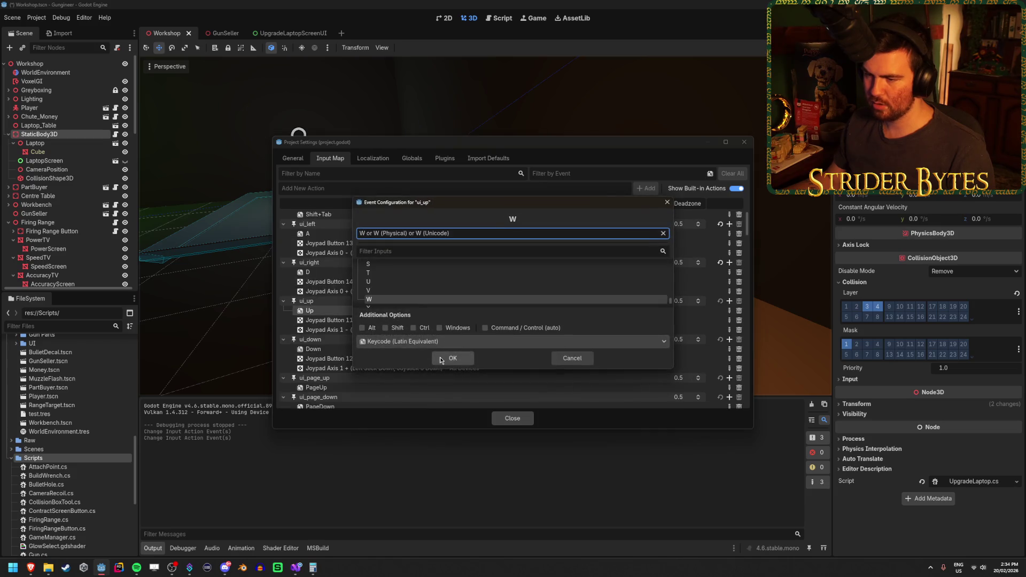
left_click(440, 360)
scroll(315, 320, "down", 3)
double_click(313, 275)
key("s")
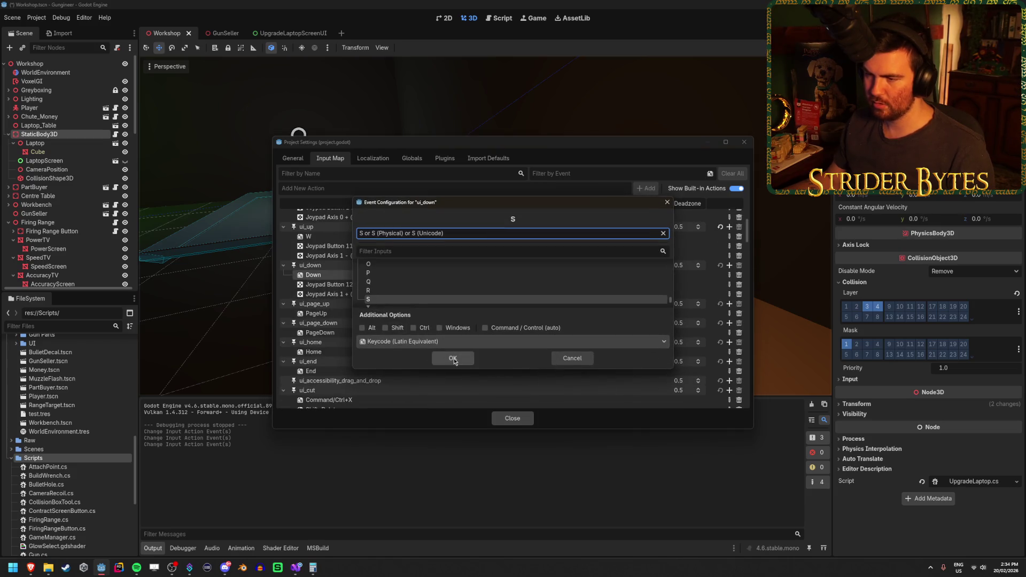
left_click(453, 358)
scroll(419, 303, "down", 5)
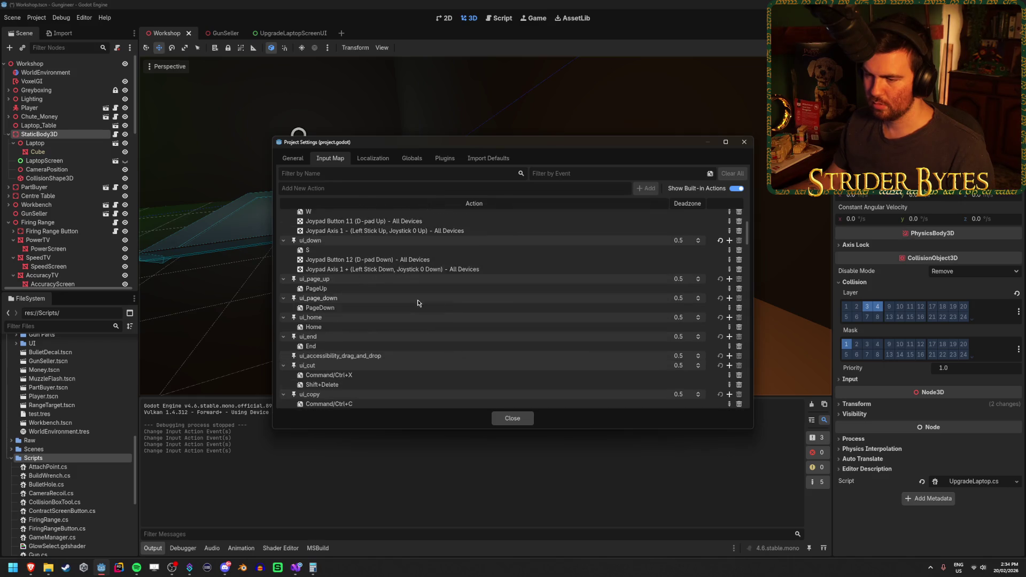
scroll(418, 303, "down", 6)
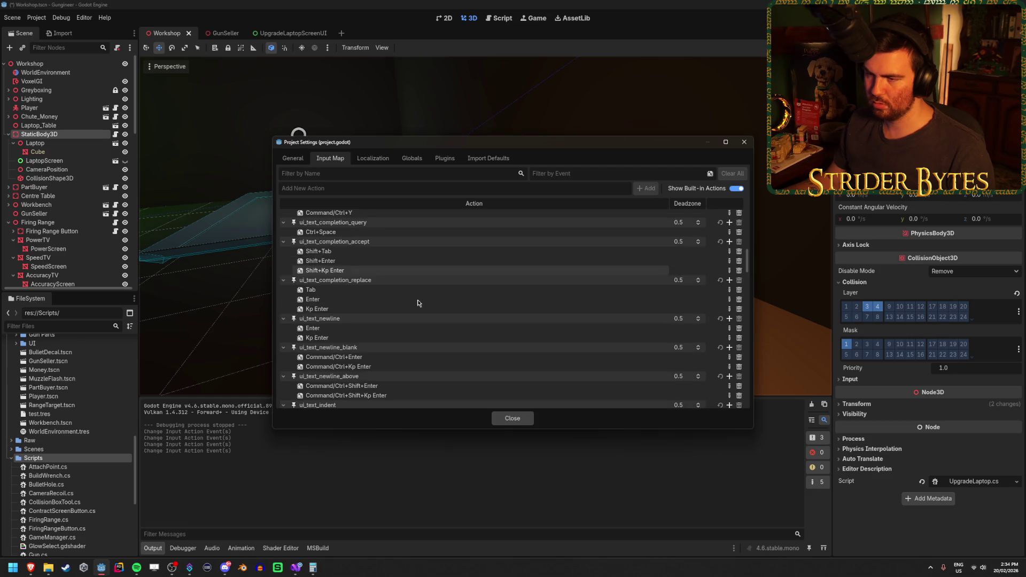
scroll(418, 303, "down", 15)
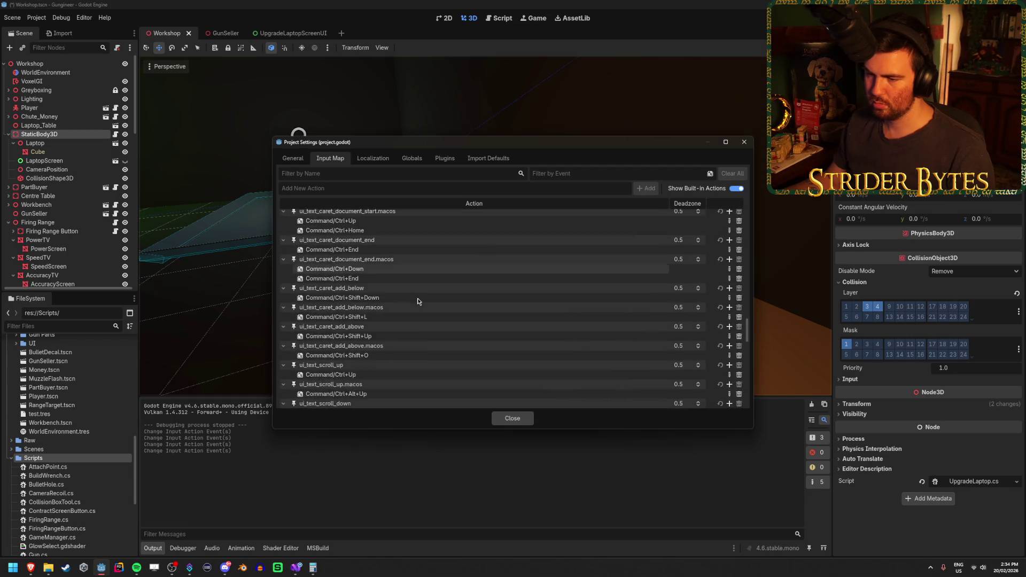
scroll(418, 300, "down", 1)
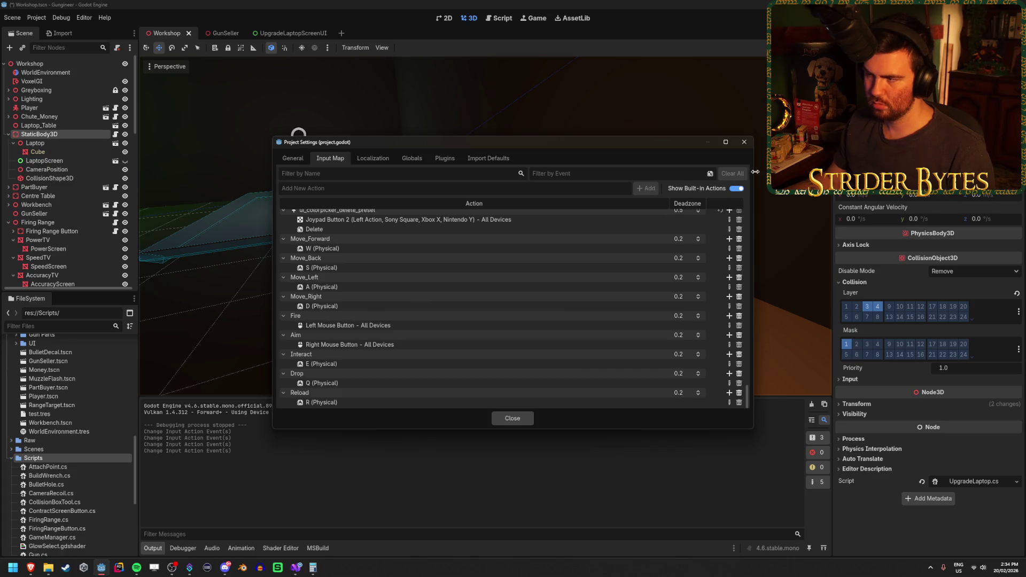
left_click(736, 188)
Check GameManager's enabled entry in the Globals Autoload list and open GameManager.cs from it.
left_click(411, 158)
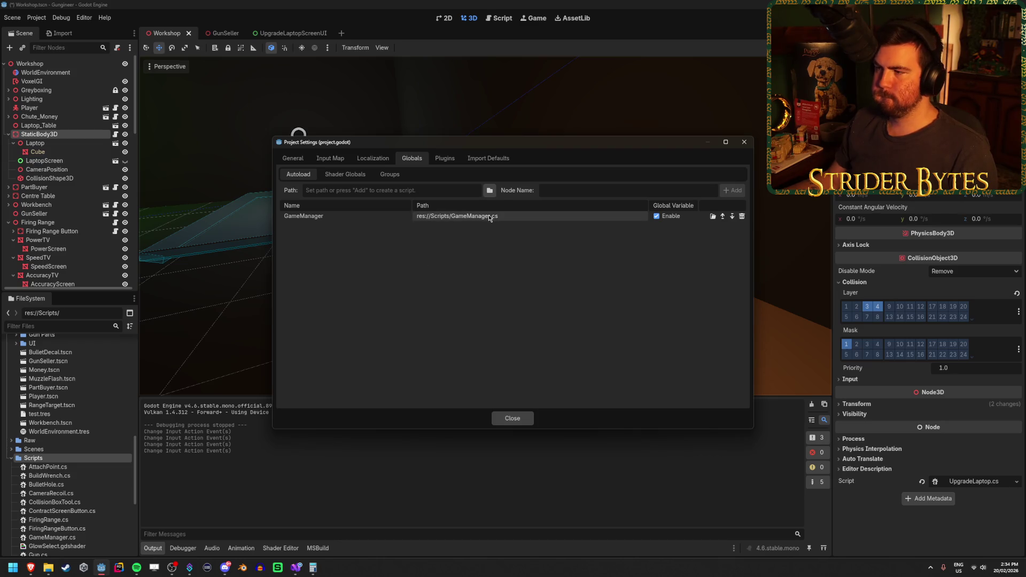
left_click(345, 175)
left_click(306, 178)
left_click(336, 192)
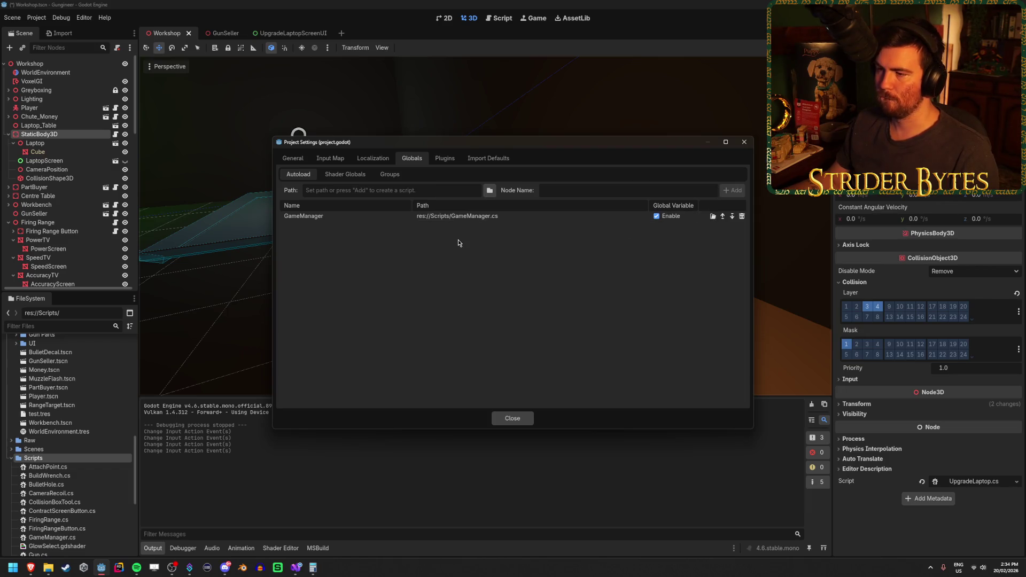
double_click(476, 215)
Declare 'public bool isPlayerControlsEnabled = true;' at the top of the GameManager class.
left_click(413, 126)
left_click(413, 135)
scroll(412, 139, "down", 5)
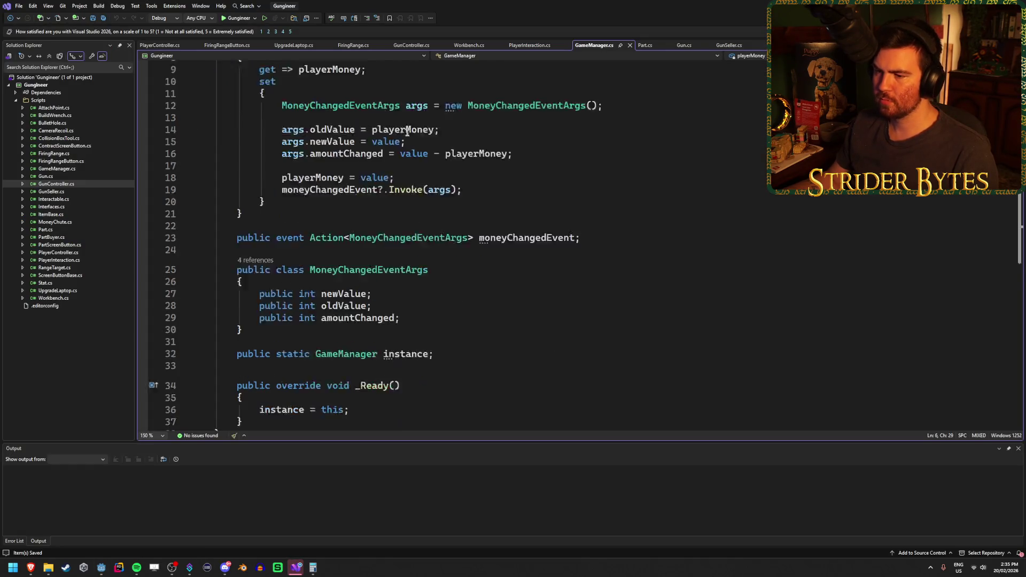
scroll(402, 119, "up", 5)
scroll(419, 136, "down", 5)
scroll(419, 135, "up", 5)
key("Up")
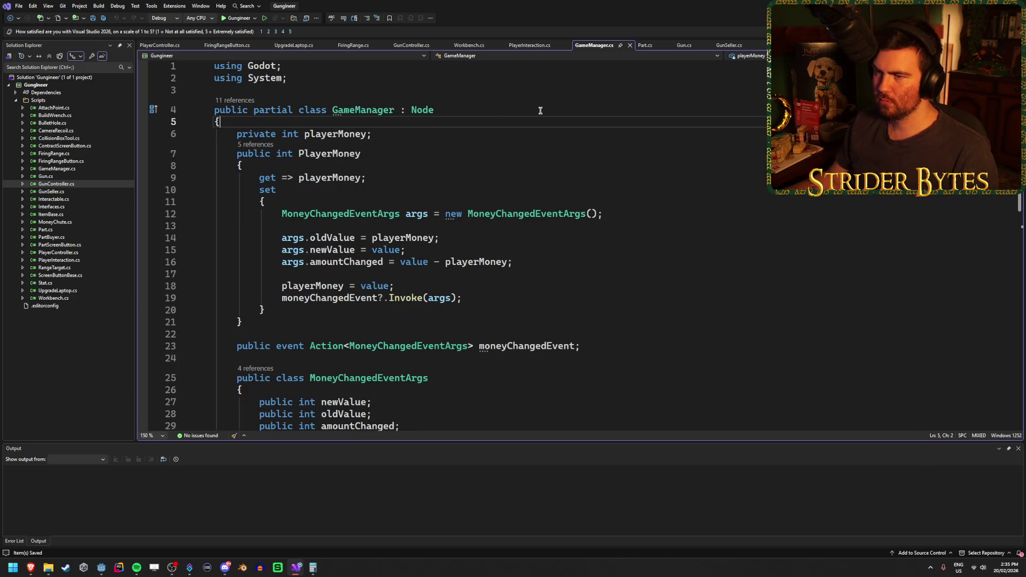
key("Return")
key("Return")
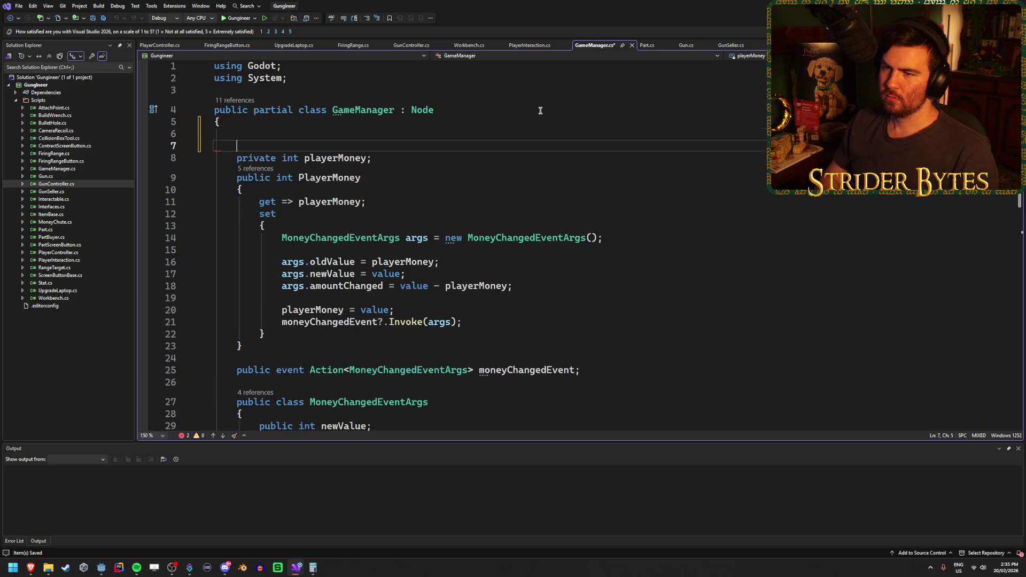
key("Up")
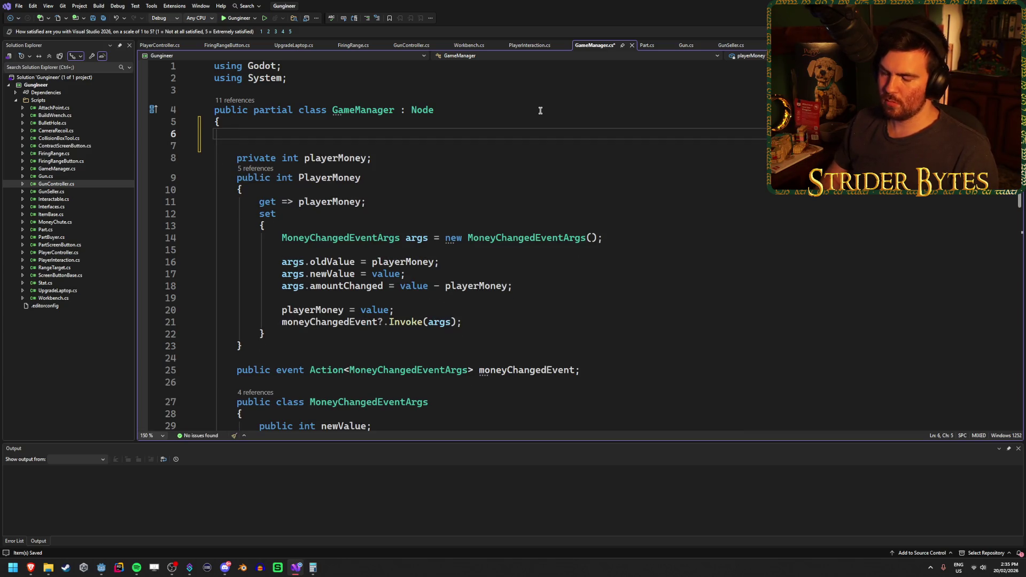
type("p")
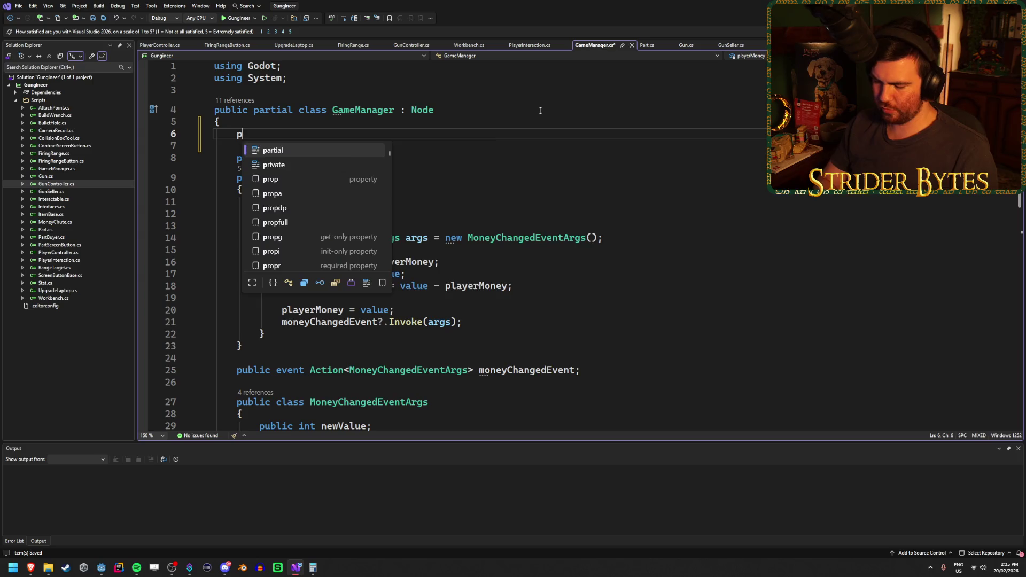
type("ublic bool")
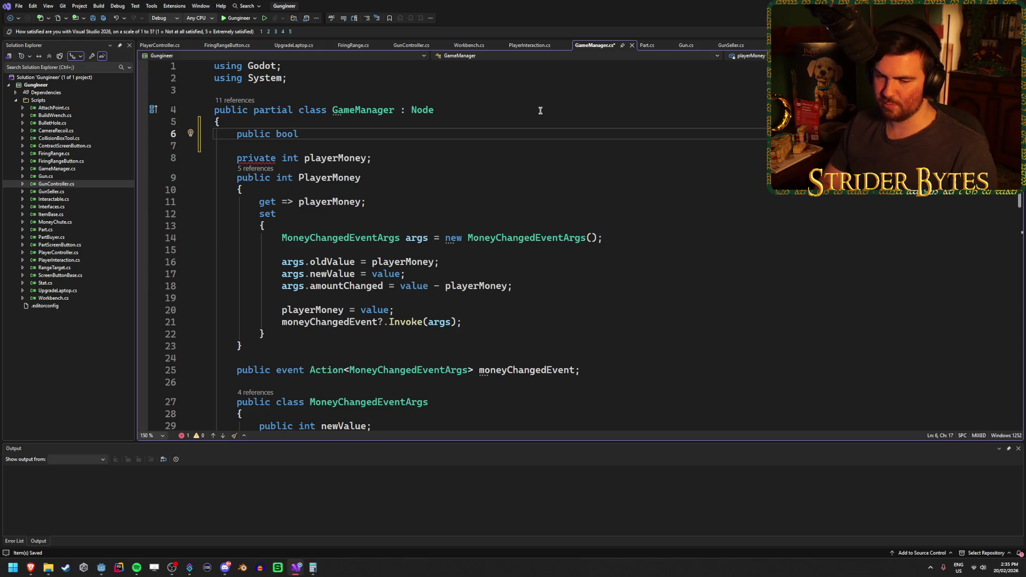
type("is")
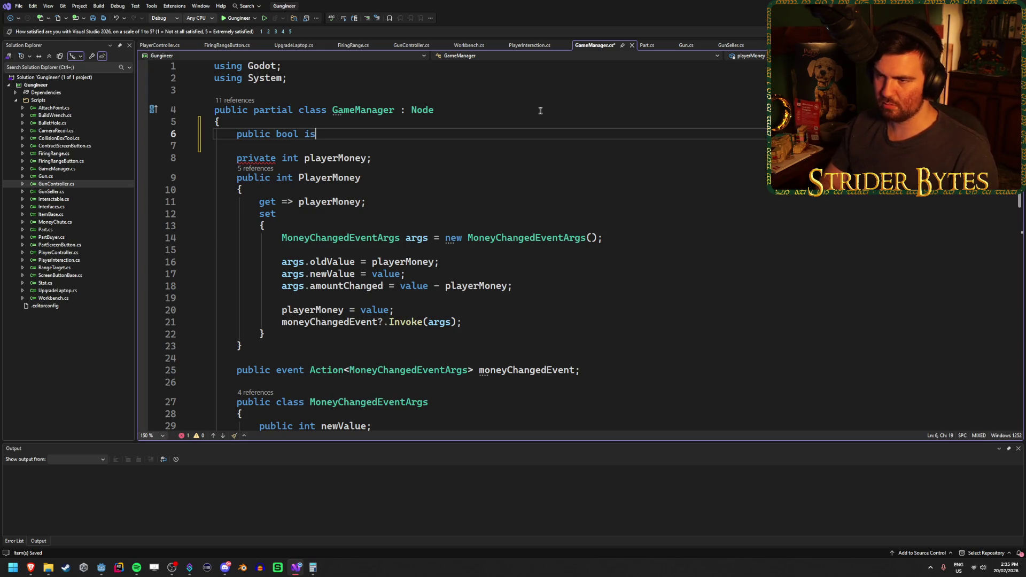
type("Player")
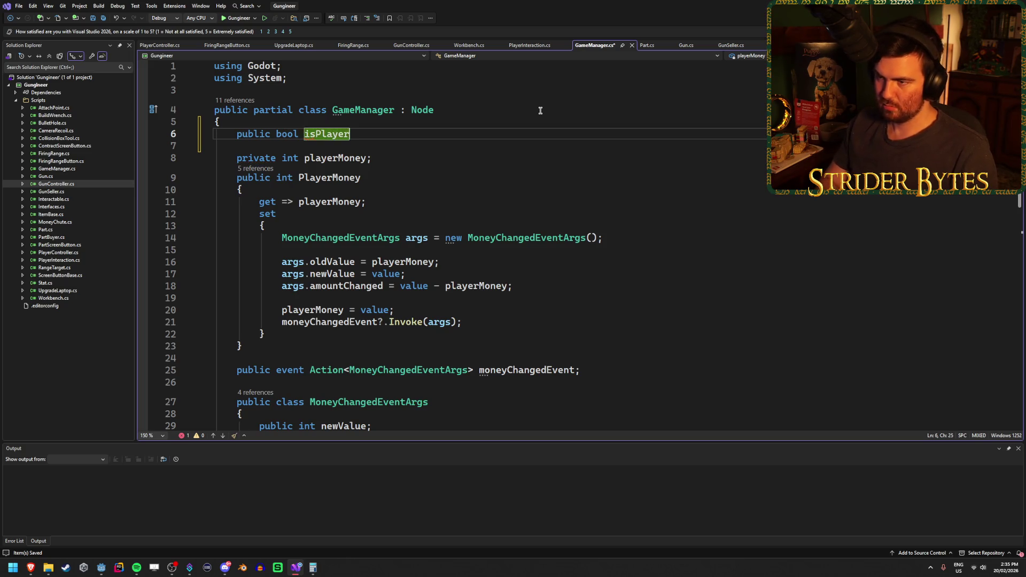
type("ControlsE")
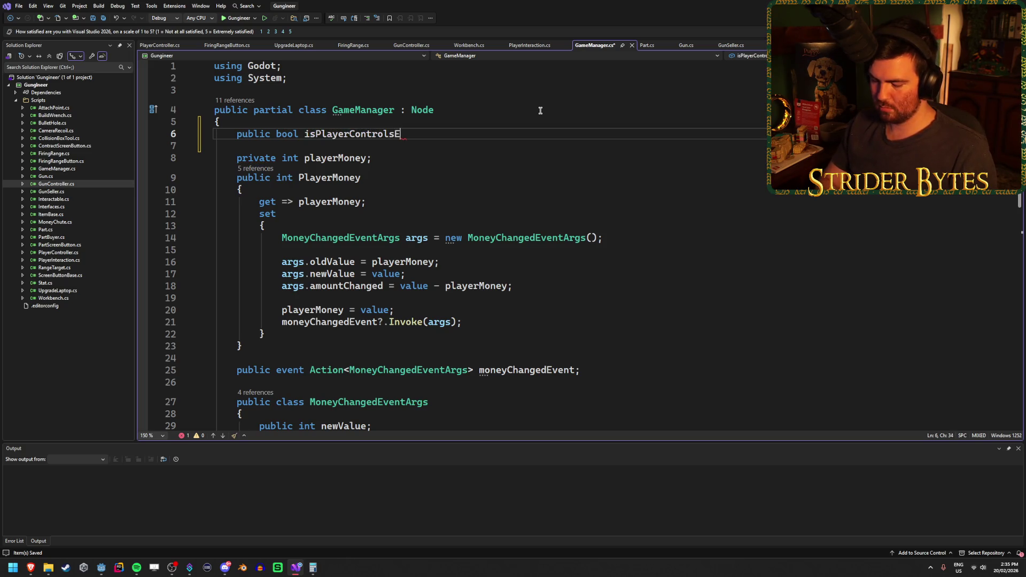
type("nabled = true;")
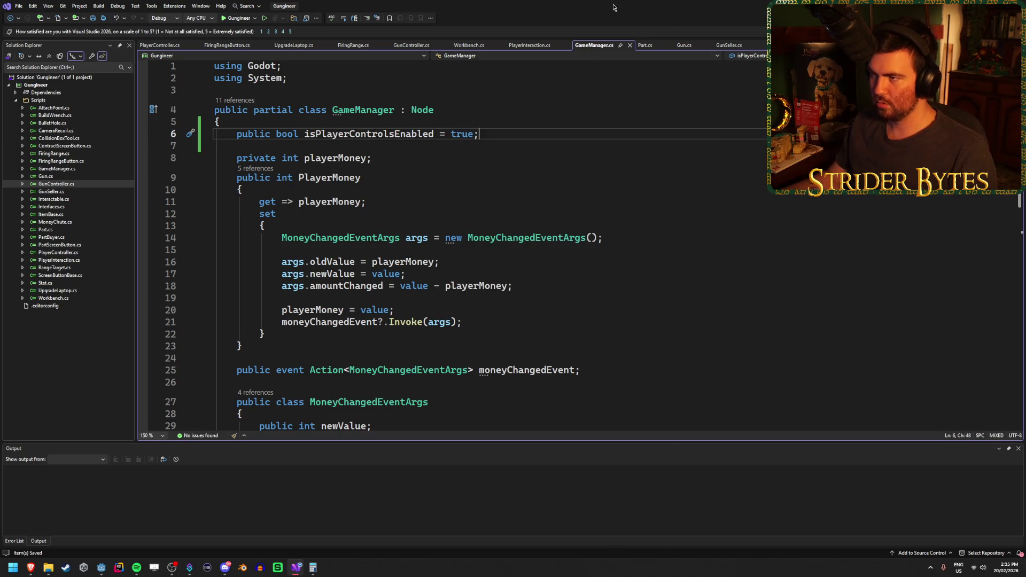
left_click(529, 45)
Begin an if check on GameManager.instance at the top of _Process.
scroll(611, 191, "down", 7)
scroll(611, 191, "up", 5)
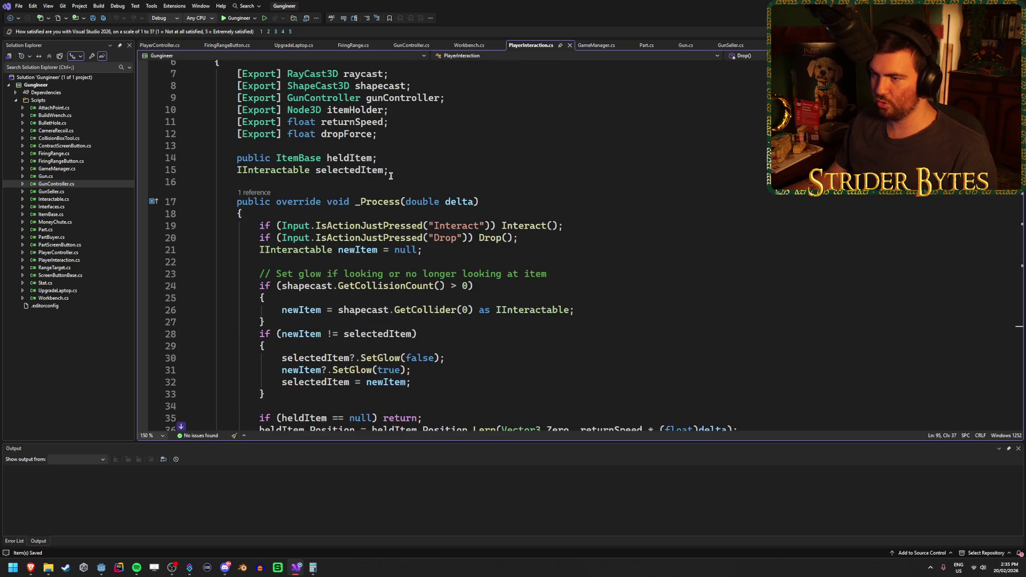
scroll(390, 175, "down", 2)
left_click(613, 165)
key("Up")
key("Up")
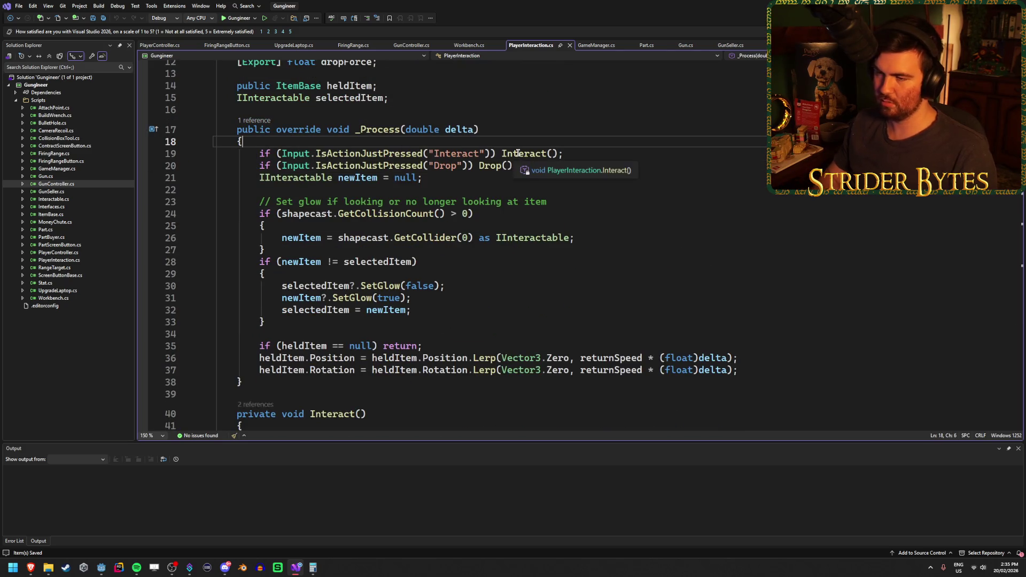
key("Return")
key("Return")
key("Up")
type("if (Gam")
key("Tab")
type(".Ins")
key("Down")
key("Tab")
Add a GameManager gm field and a _Ready override assigning gm = GameManager.instance.
key("Up")
key("Up")
key("Up")
scroll(534, 176, "up", 3)
key("Return")
key("Return")
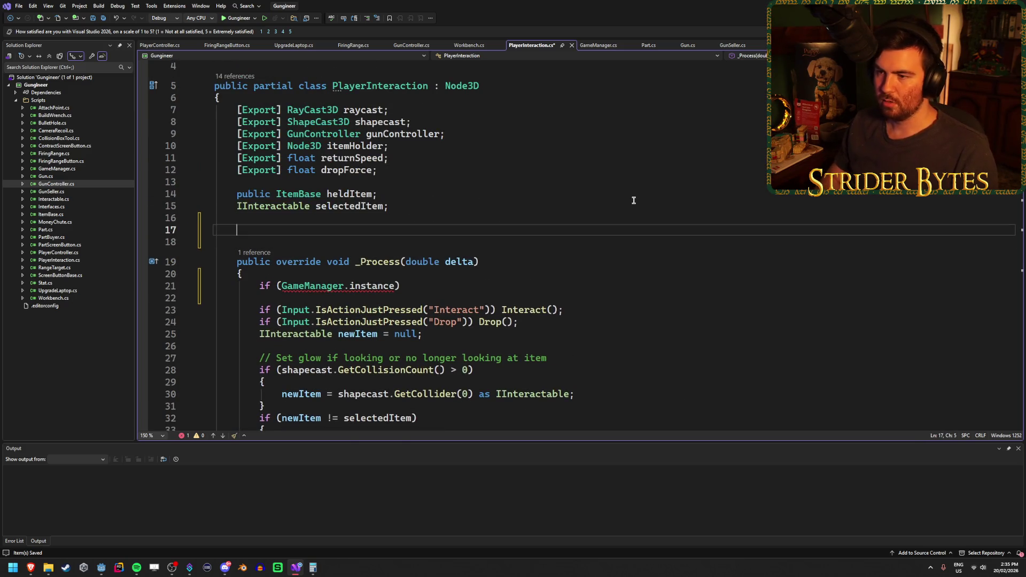
type("Game")
key("Tab")
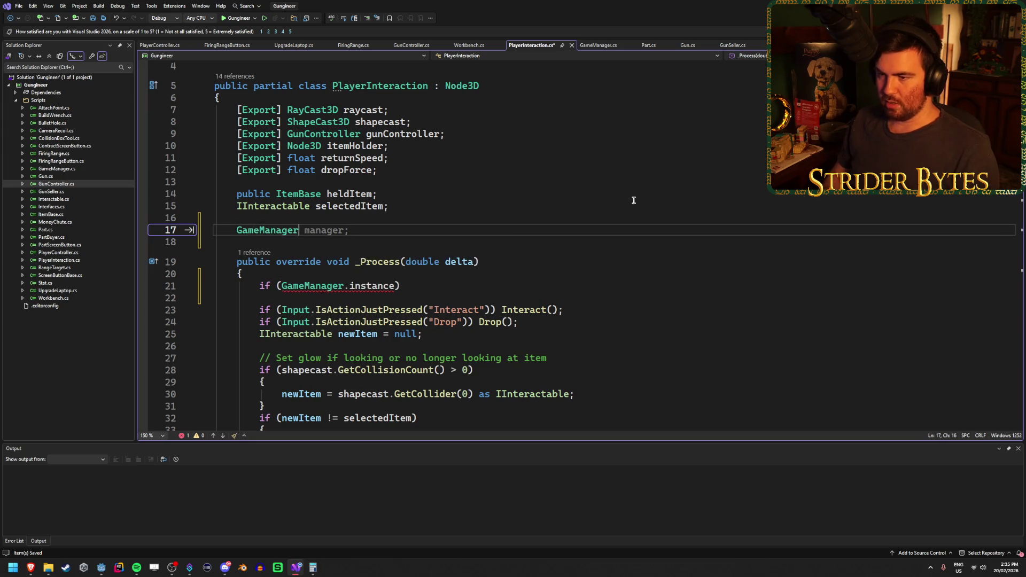
type("gm;")
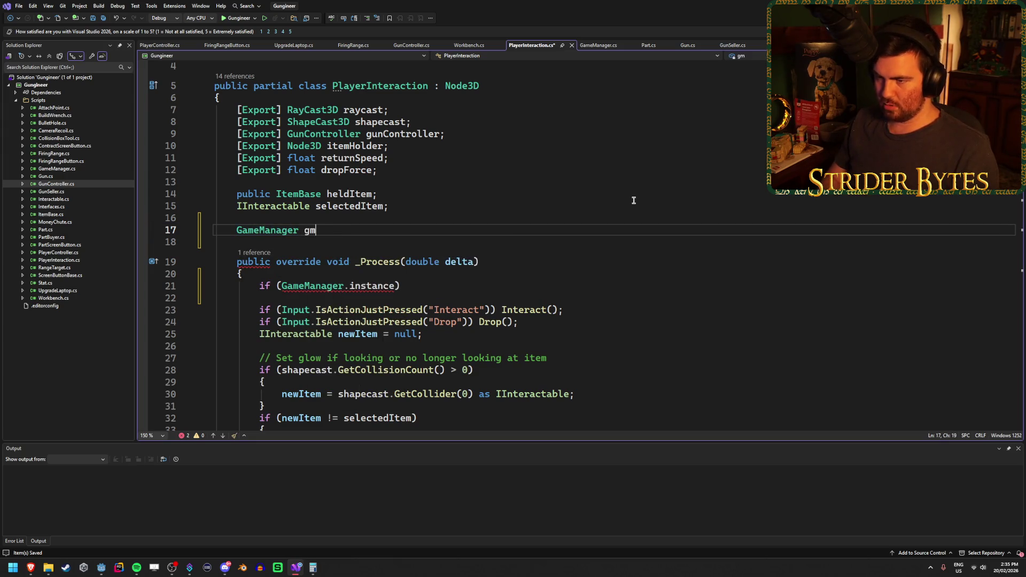
key("Return")
key("Return")
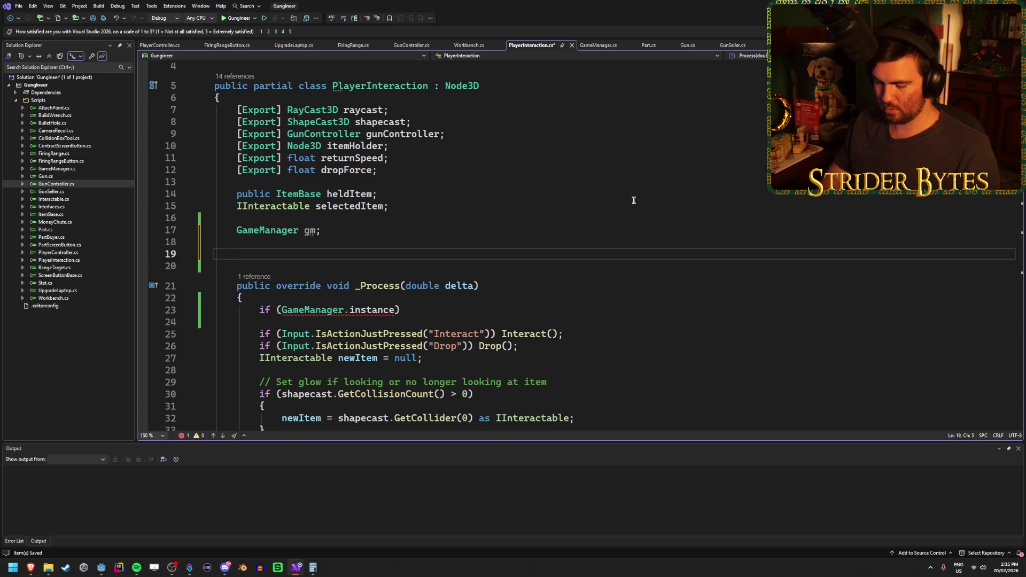
type("ubli")
key("BackSpace")
key("BackSpace")
key("BackSpace")
key("BackSpace")
type("override vo")
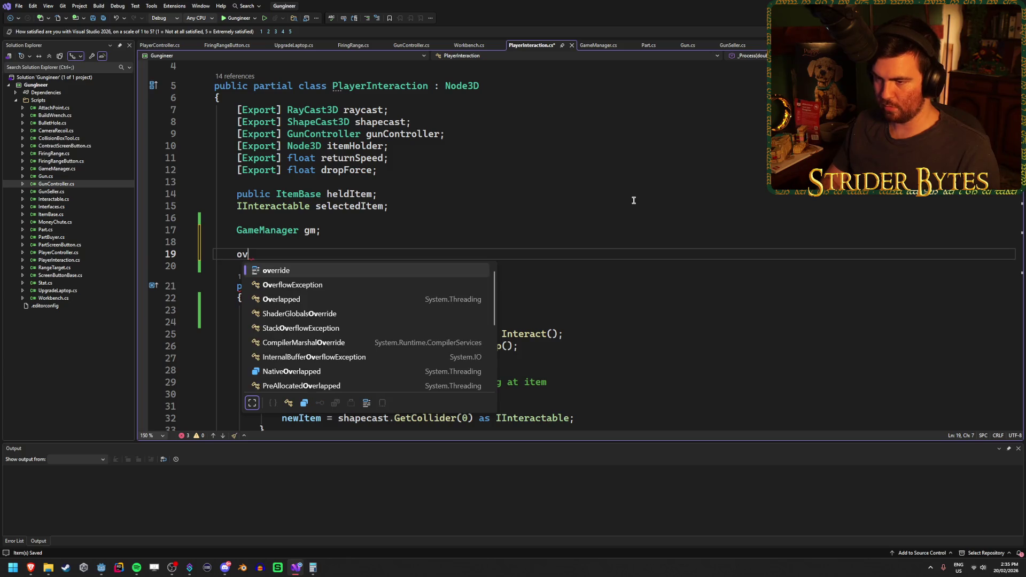
key("BackSpace")
key("BackSpace")
type("re")
key("Tab")
key("BackSpace")
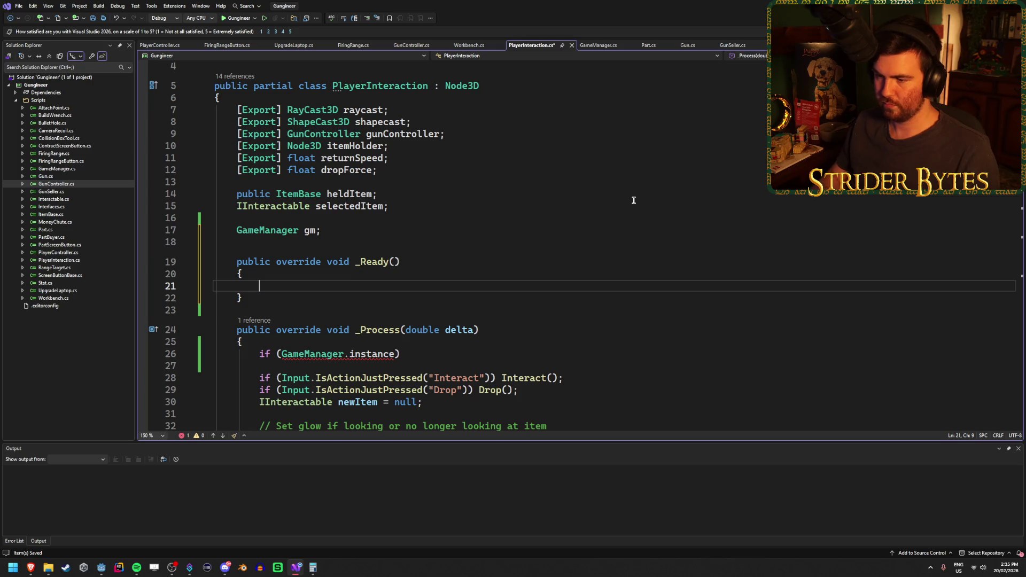
type("gm = Gama")
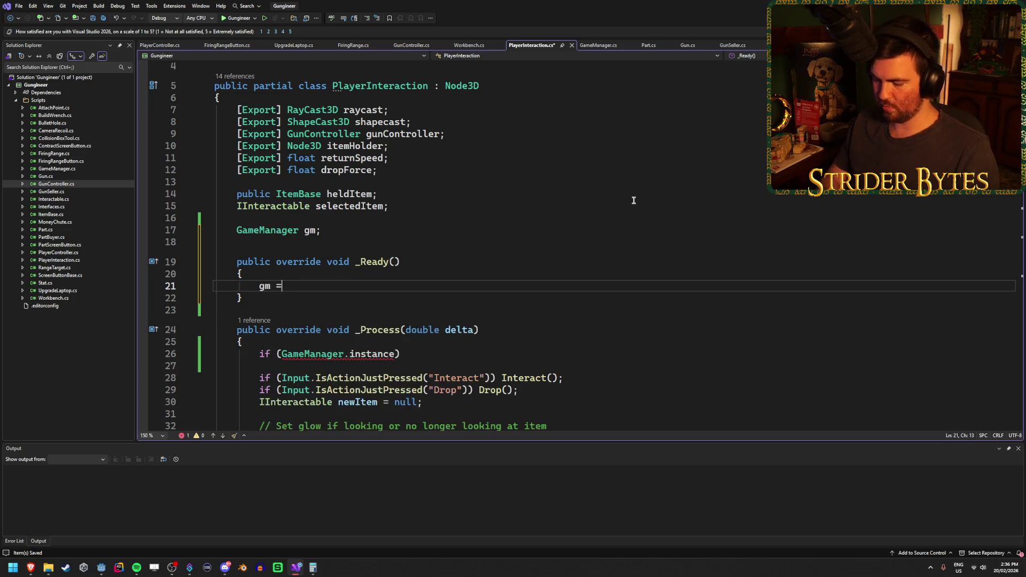
key("Down")
key("Tab")
type(";")
Change the check to 'if (!gm.isPlayerControlsEnabled) return;' and save PlayerInteraction.cs.
scroll(372, 266, "down", 2)
left_click_drag(393, 283, 281, 283)
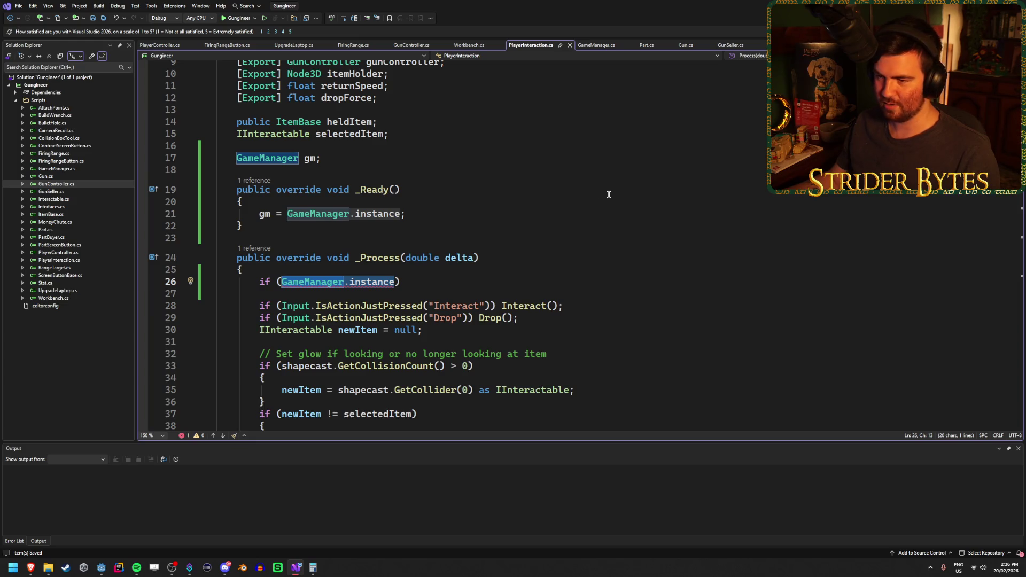
key("BackSpace")
type("gm")
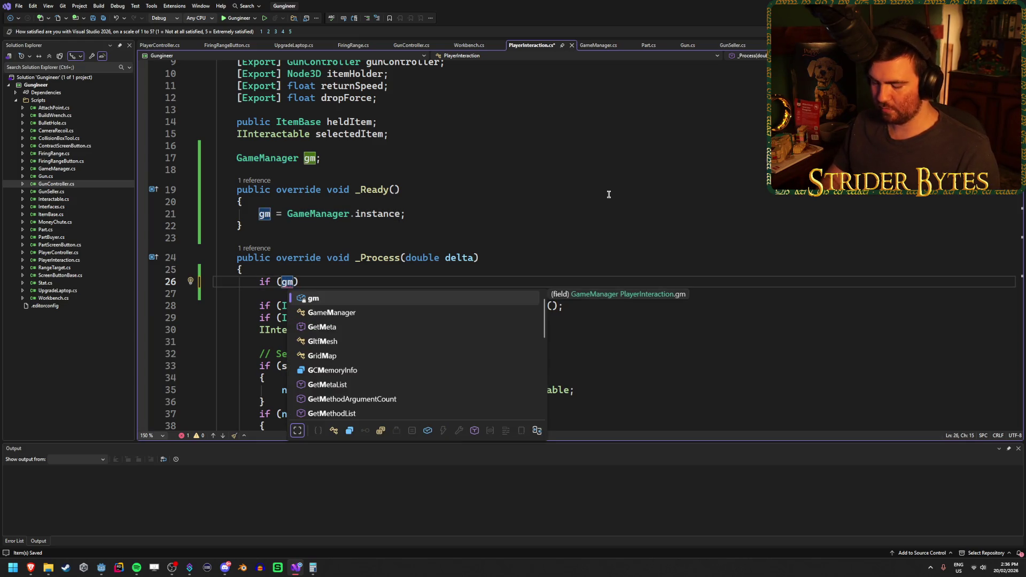
type(".i")
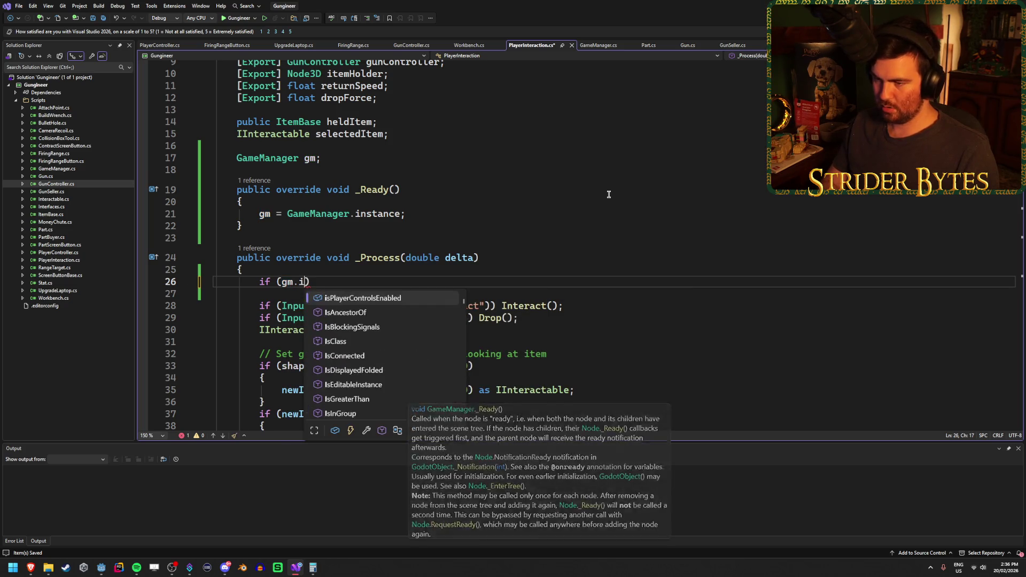
key("Tab")
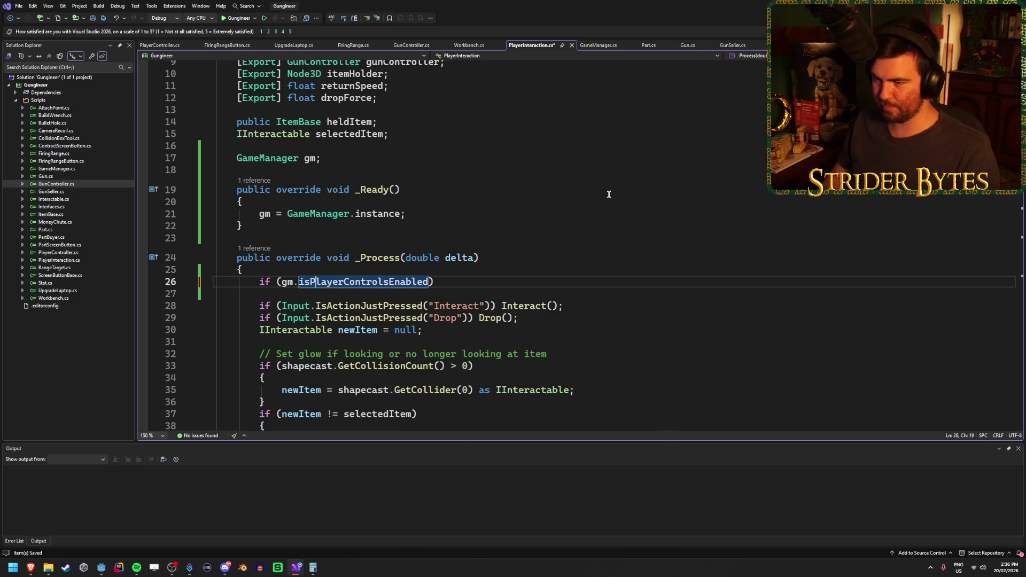
key("ctrl+Left")
key("ctrl+Left")
key("ctrl+Left")
type("!")
key("End")
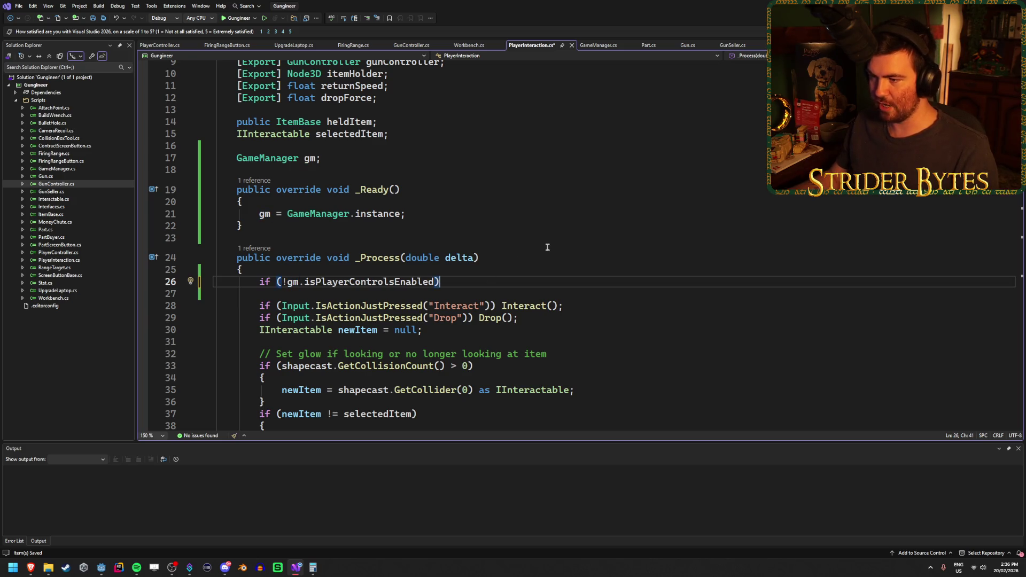
type("ret")
key("Tab")
type(";")
key("ctrl+s")
Review the rest of PlayerInteraction.cs, then open PlayerController.cs.
scroll(547, 247, "down", 4)
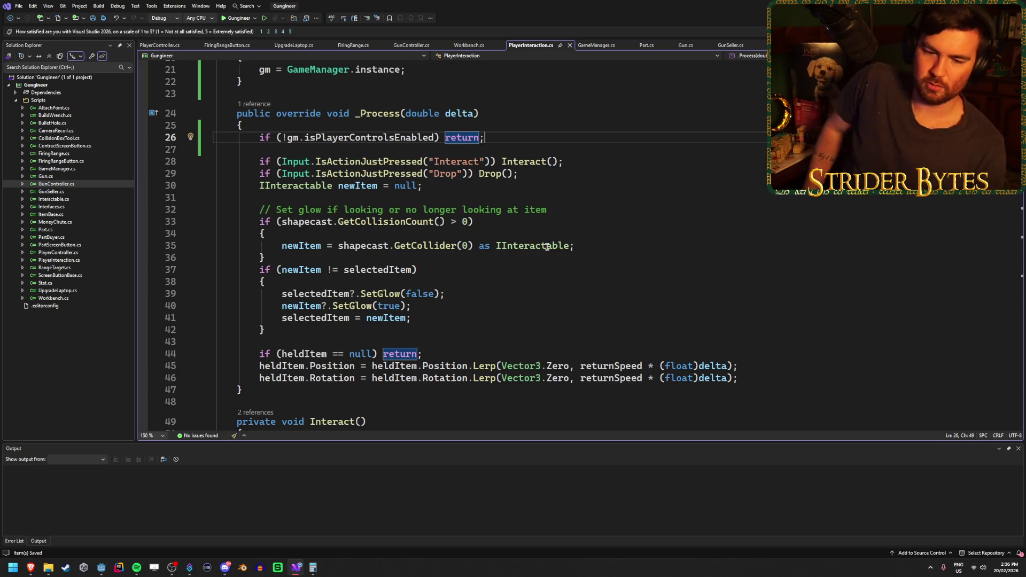
scroll(547, 246, "down", 5)
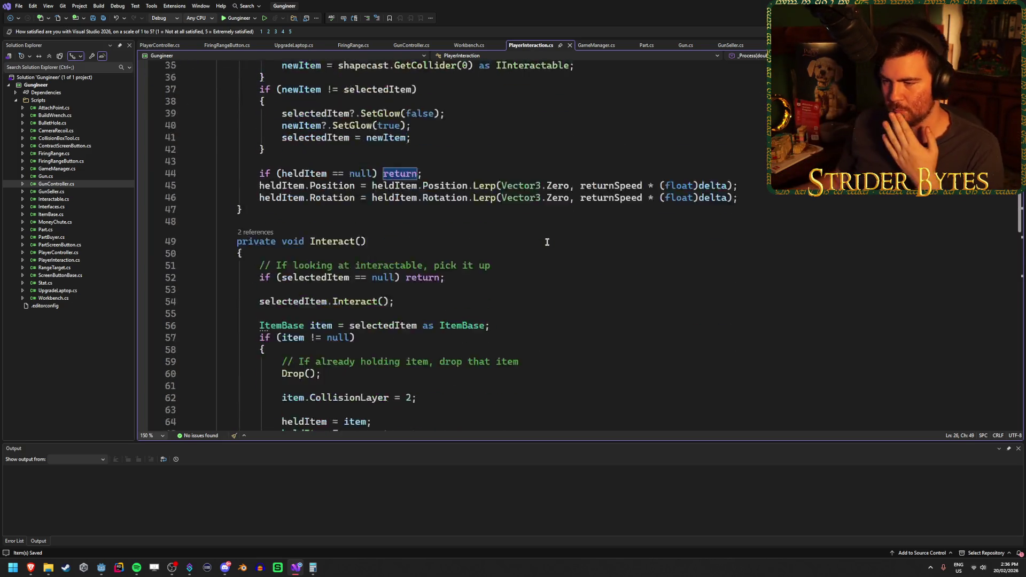
scroll(547, 242, "down", 10)
scroll(547, 242, "down", 3)
scroll(547, 242, "up", 15)
scroll(547, 242, "up", 8)
scroll(547, 242, "down", 6)
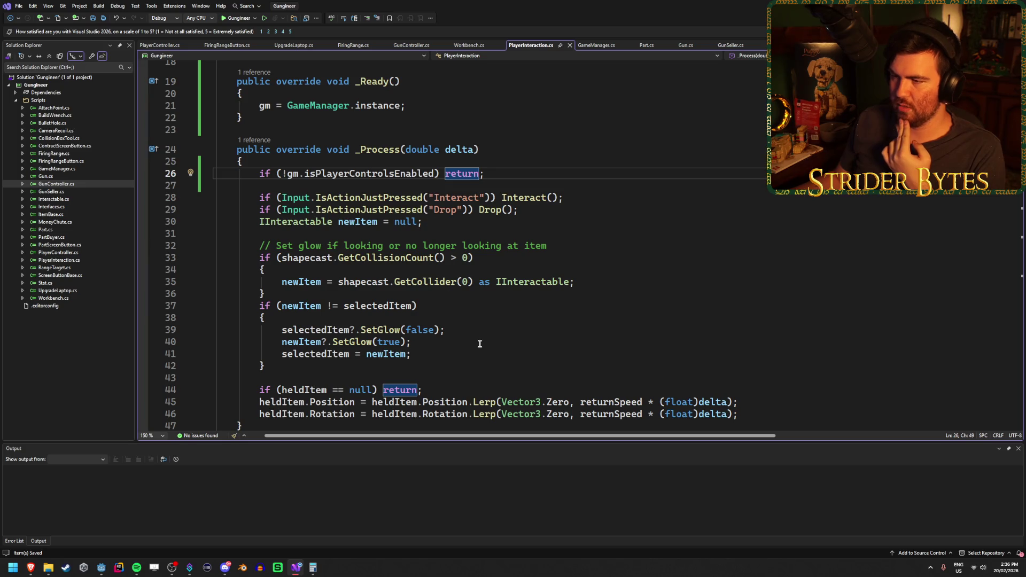
scroll(479, 344, "down", 3)
scroll(479, 344, "up", 2)
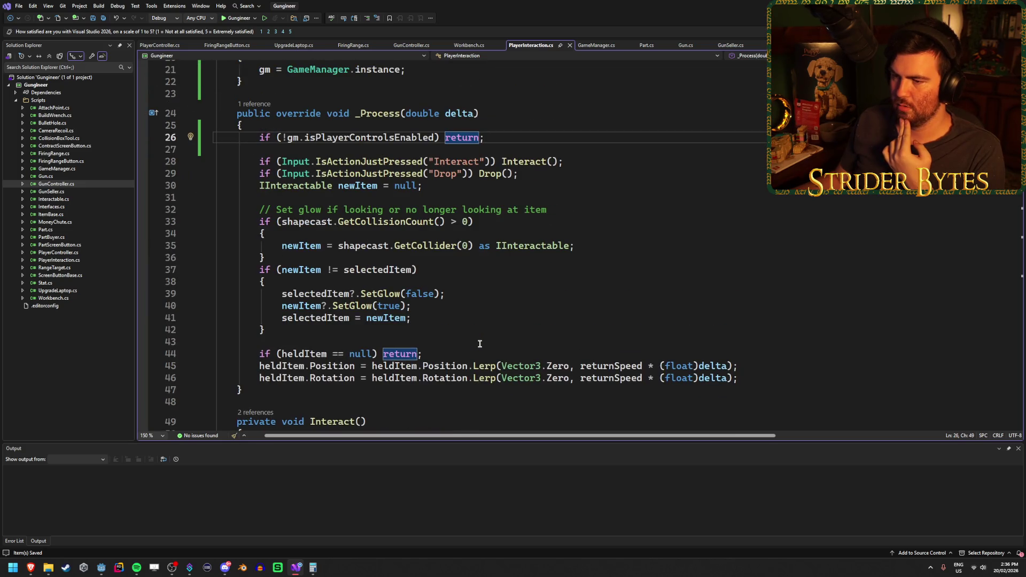
scroll(479, 344, "up", 5)
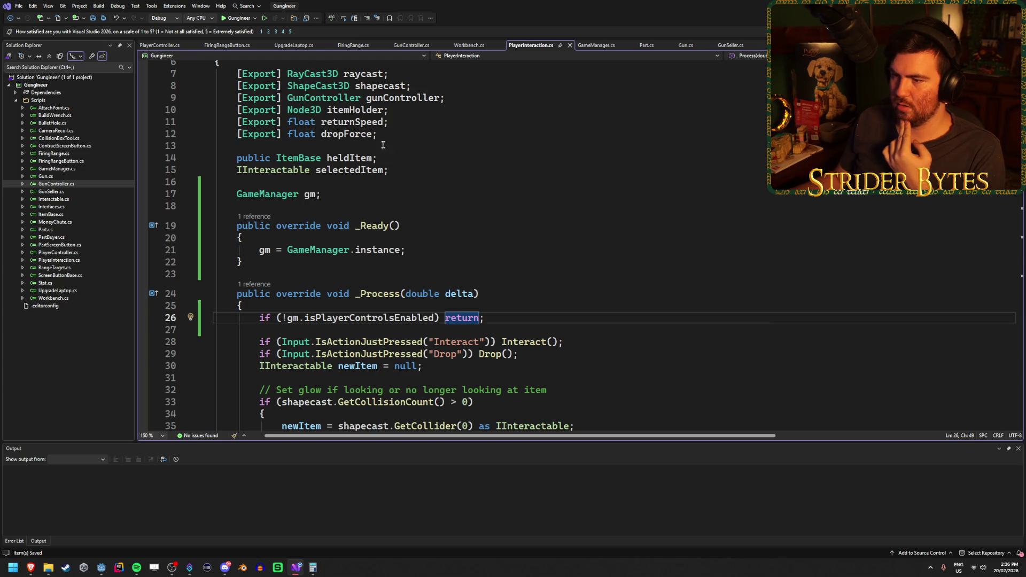
left_click(163, 45)
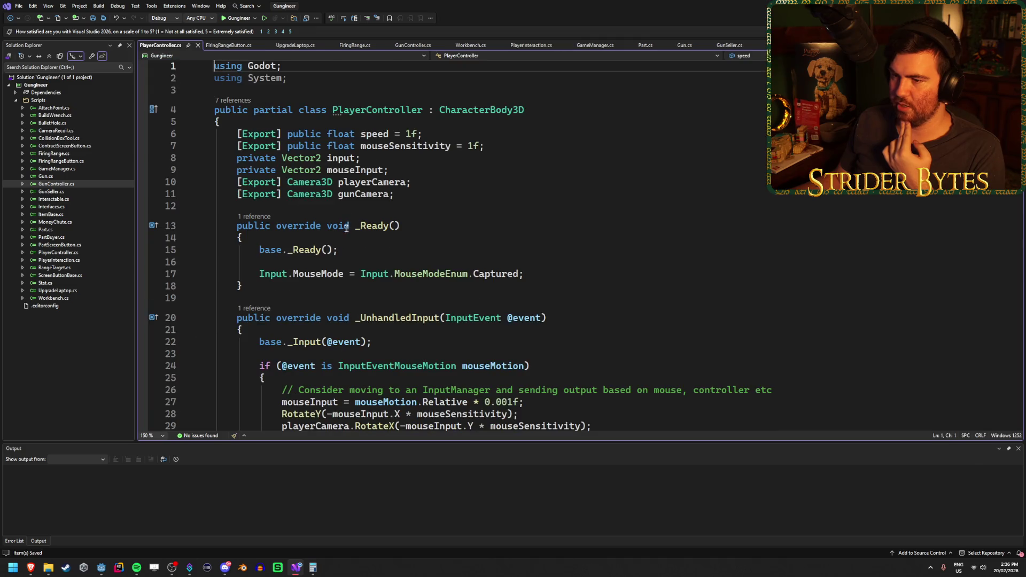
Add a 'GameManager gm;' field below the gunCamera field in PlayerController.
left_click(414, 198)
key("Return")
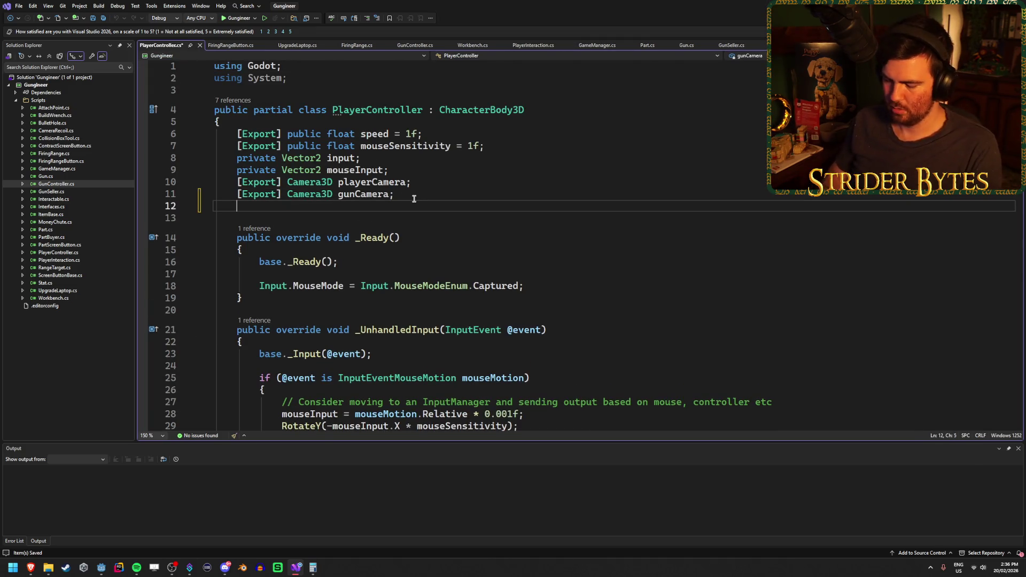
type("Ga")
key("Tab")
type("gm;")
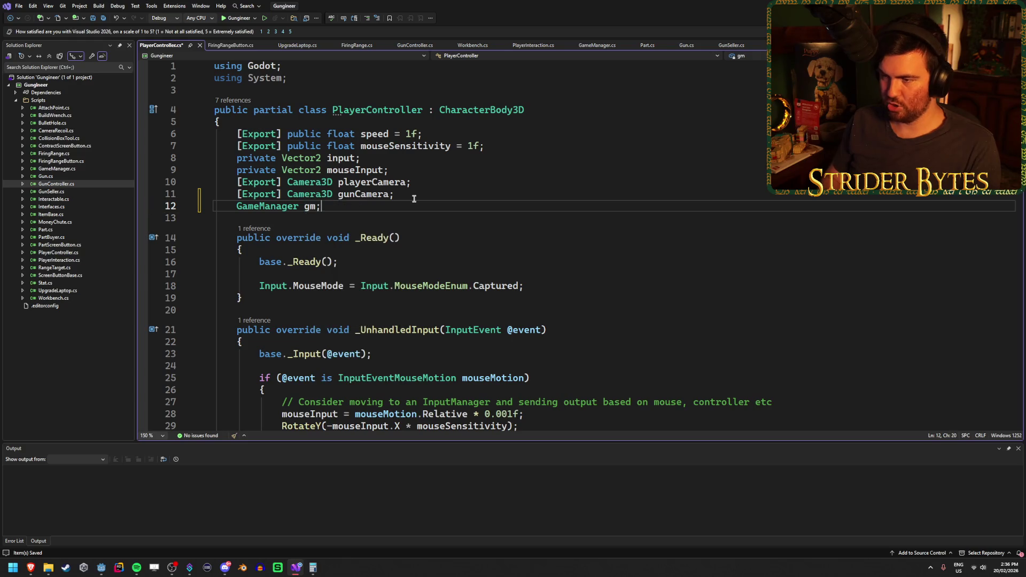
Assign gm = GameManager.instance inside the _Ready method.
left_click(545, 285)
key("Up")
key("Return")
type("gm =")
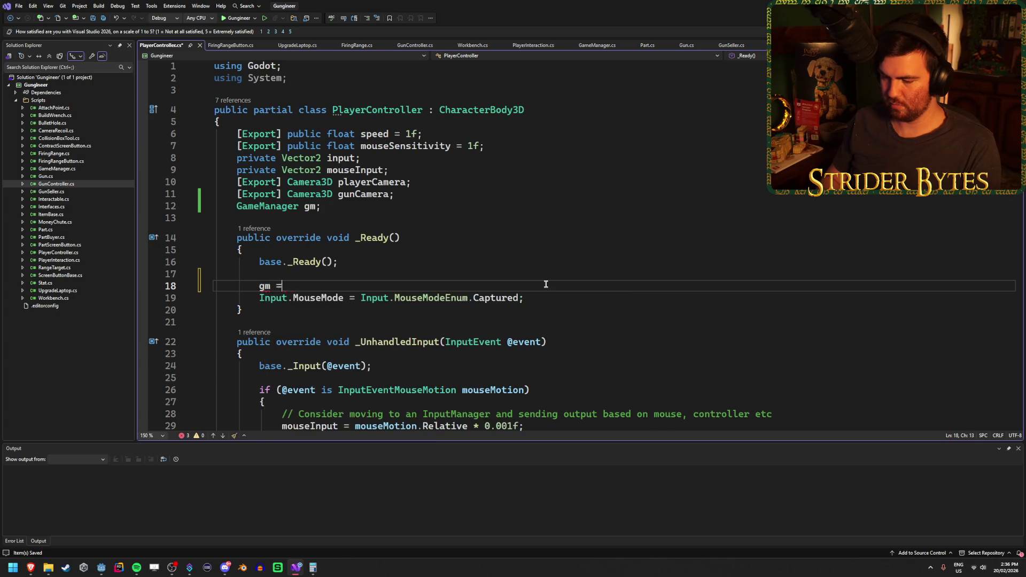
type(" Gam")
key("Down")
key("Tab")
type(";")
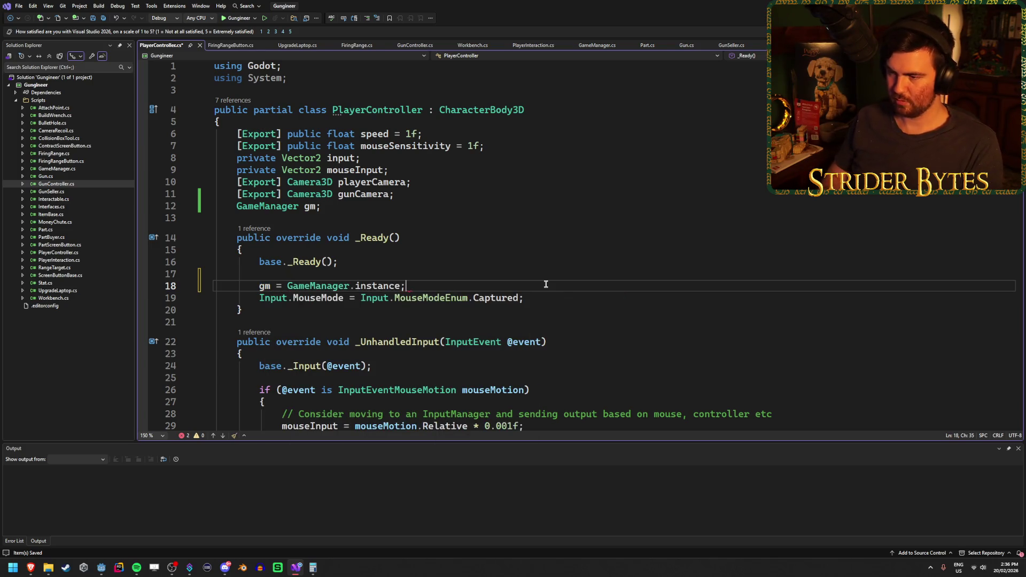
Add 'if (!gm.isPlayerControlsEnabled) return;' after the base call in _UnhandledInput.
scroll(536, 281, "down", 4)
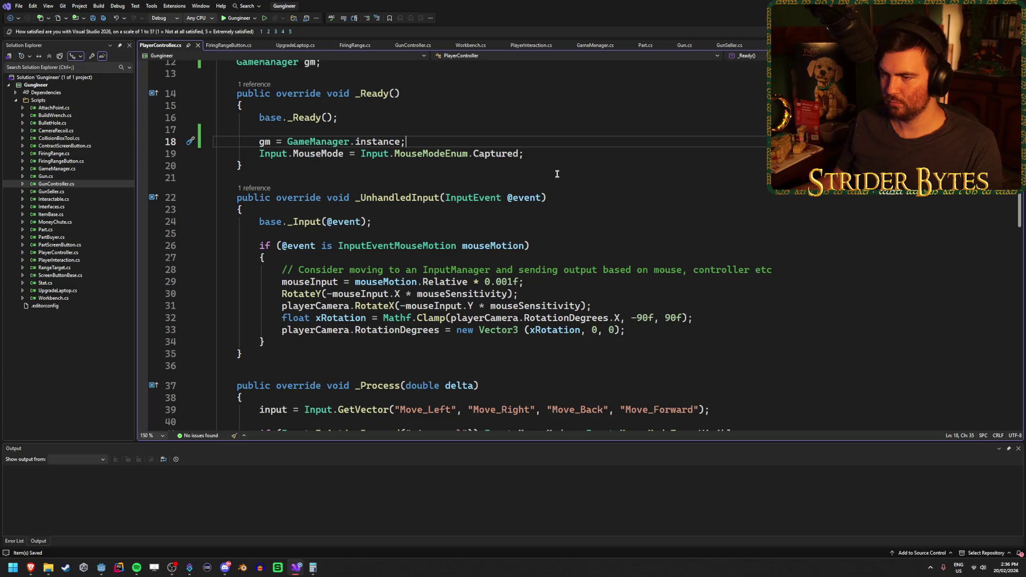
scroll(556, 173, "down", 1)
left_click(540, 212)
left_click(534, 185)
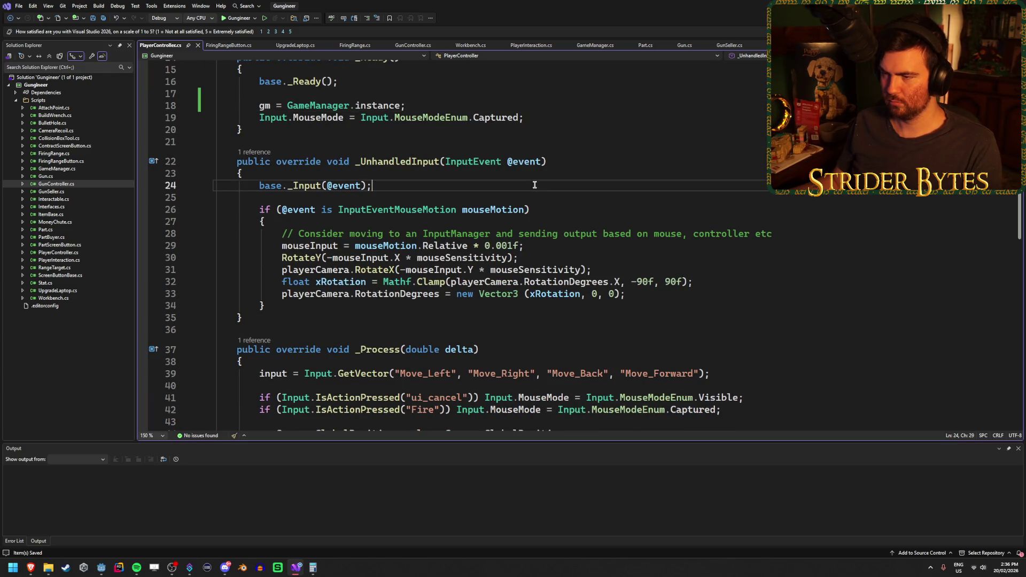
key("Return")
key("Return")
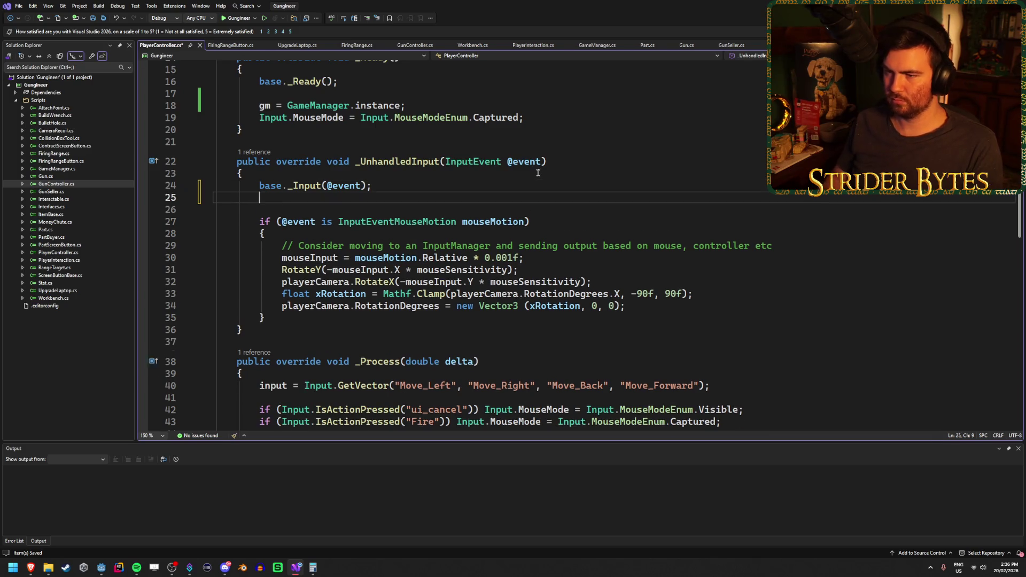
type("if (!Is")
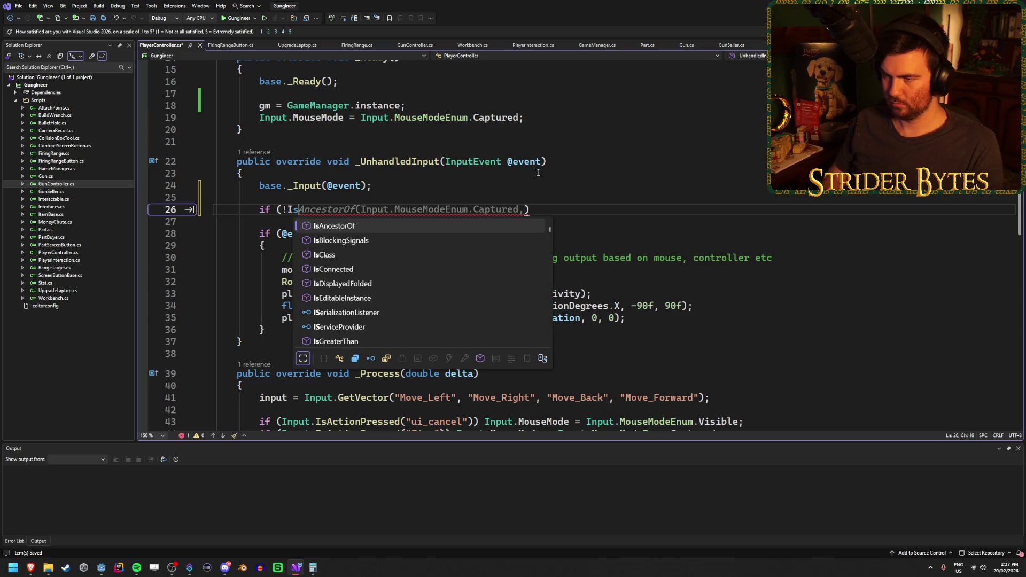
key("BackSpace")
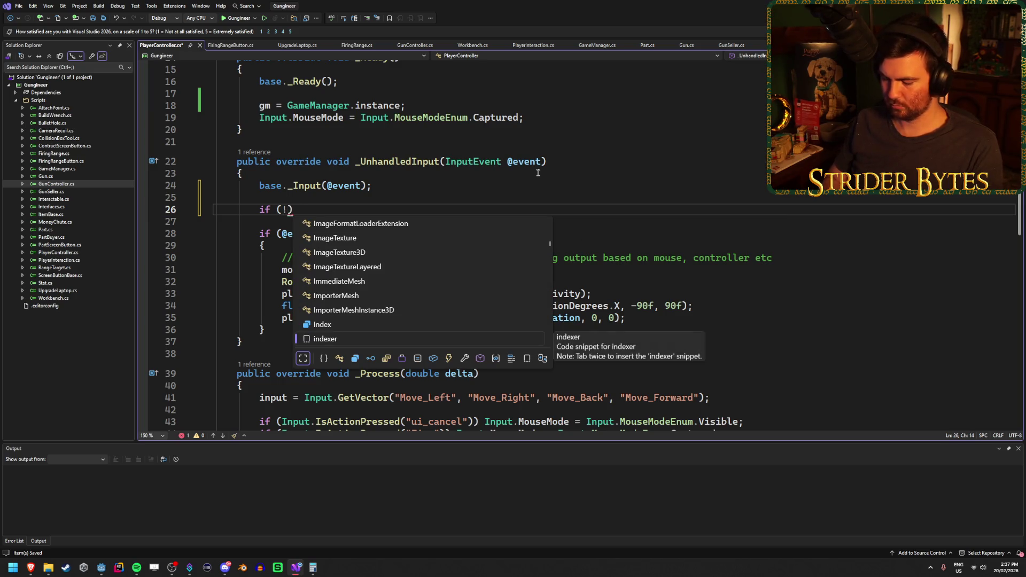
type("gm.is")
key("Tab")
type(") re")
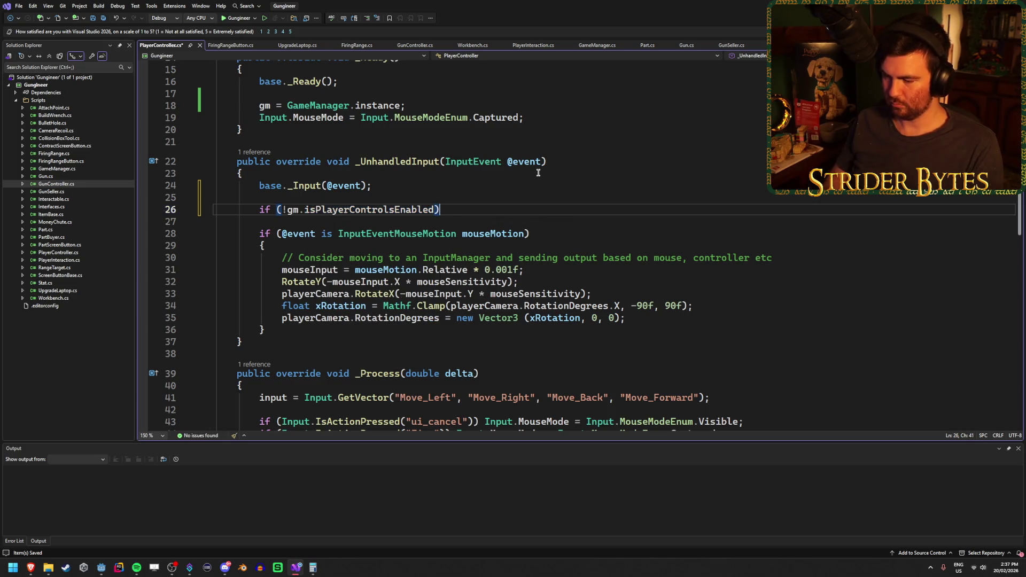
key("Tab")
type(";")
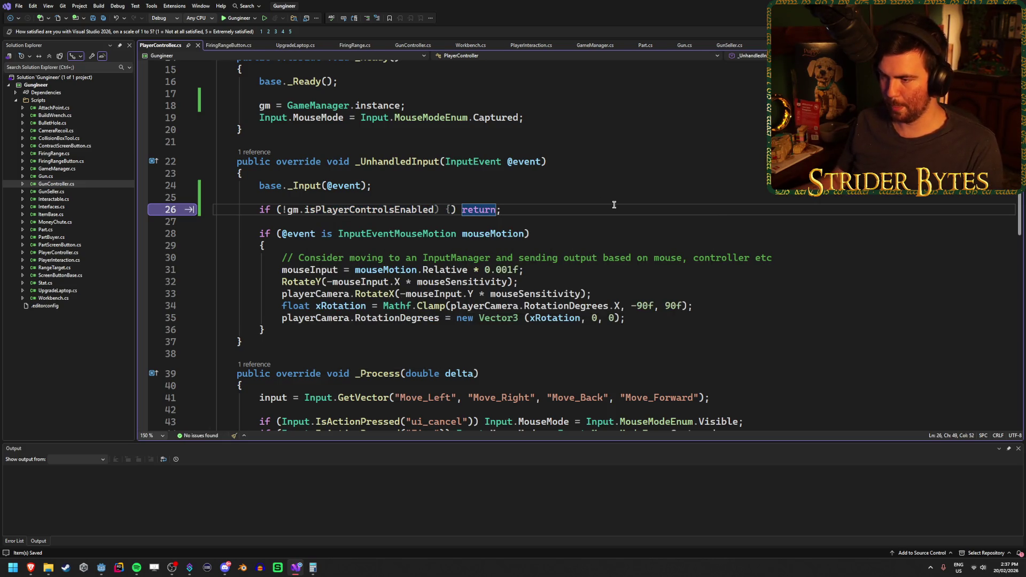
Copy the same isPlayerControlsEnabled guard into the top of _Process.
scroll(611, 201, "down", 2)
scroll(614, 205, "down", 2)
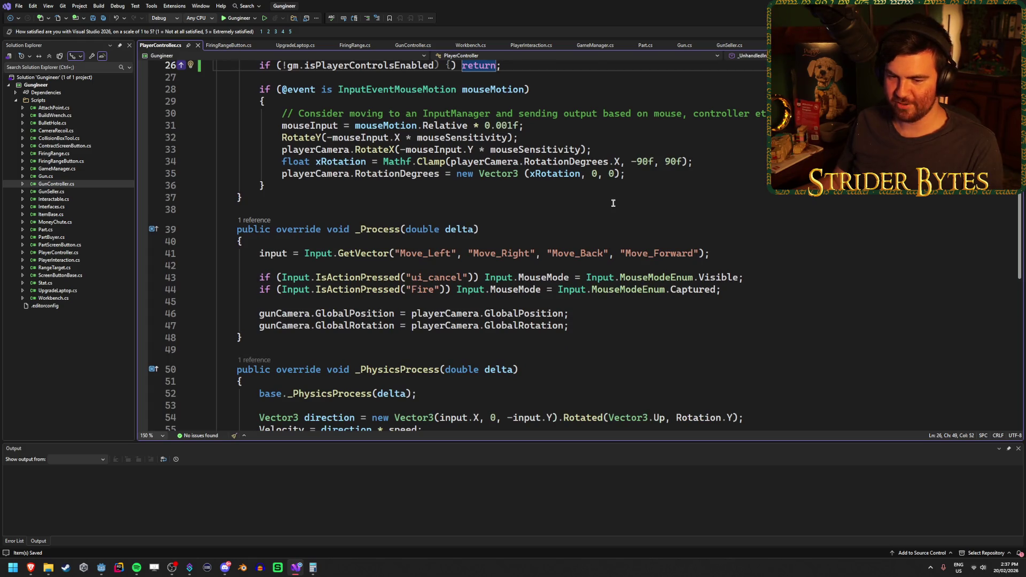
left_click(396, 241)
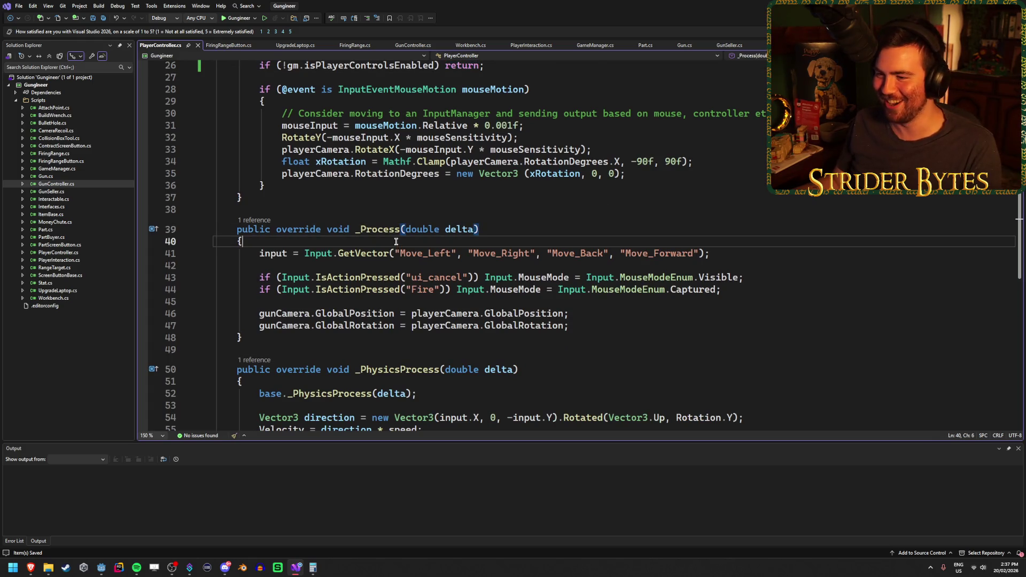
key("Return")
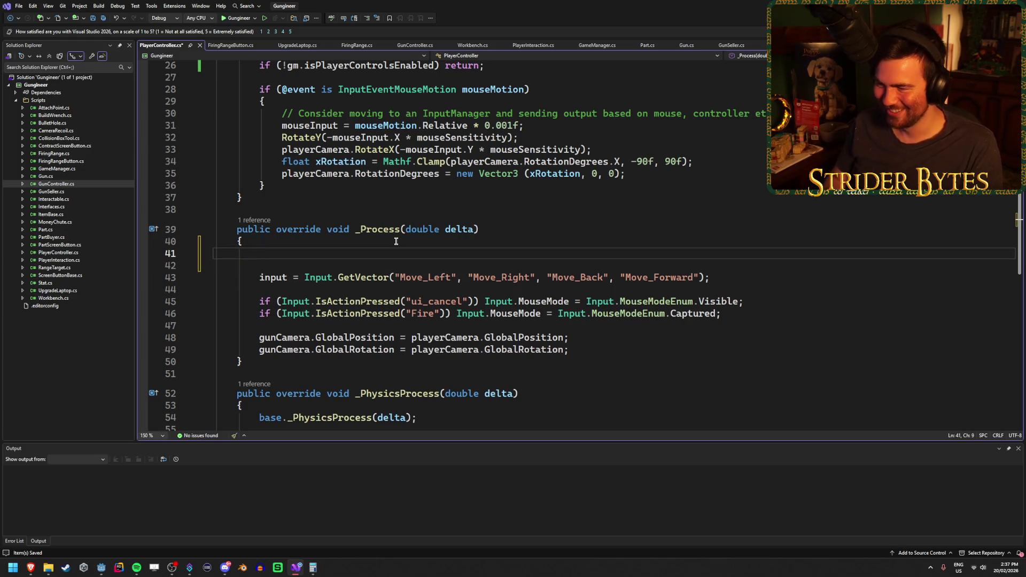
scroll(454, 161, "up", 1)
left_click(506, 100)
key("ctrl+c")
left_click(292, 289)
key("ctrl+v")
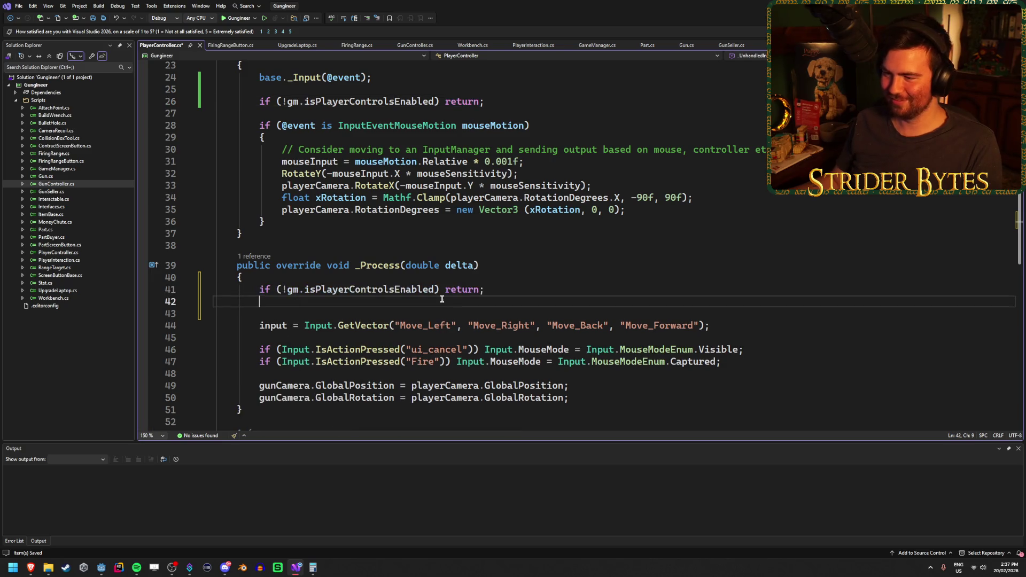
key("BackSpace")
scroll(442, 299, "down", 3)
scroll(507, 308, "down", 3)
scroll(534, 310, "up", 3)
scroll(533, 311, "down", 1)
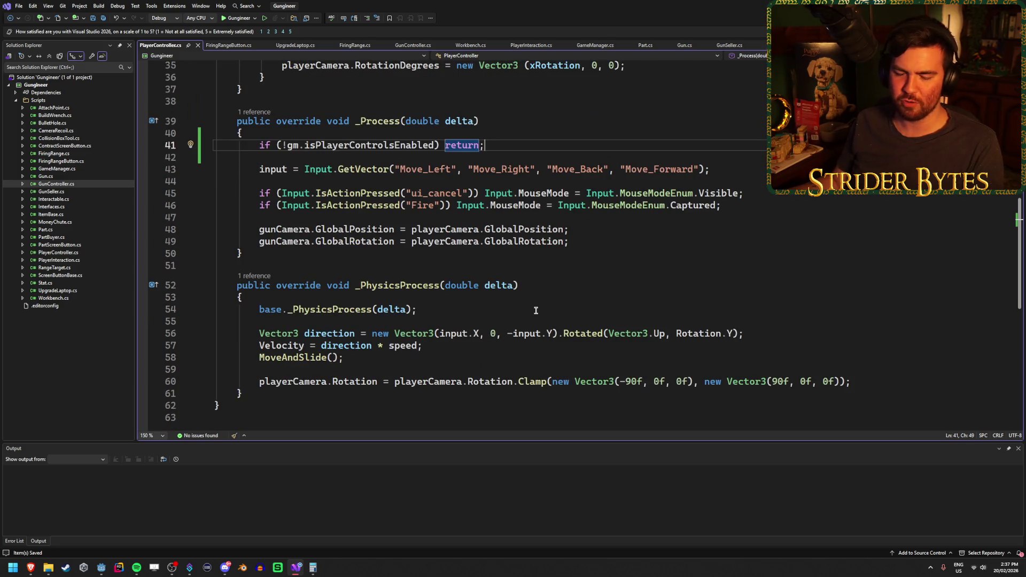
left_click(585, 282)
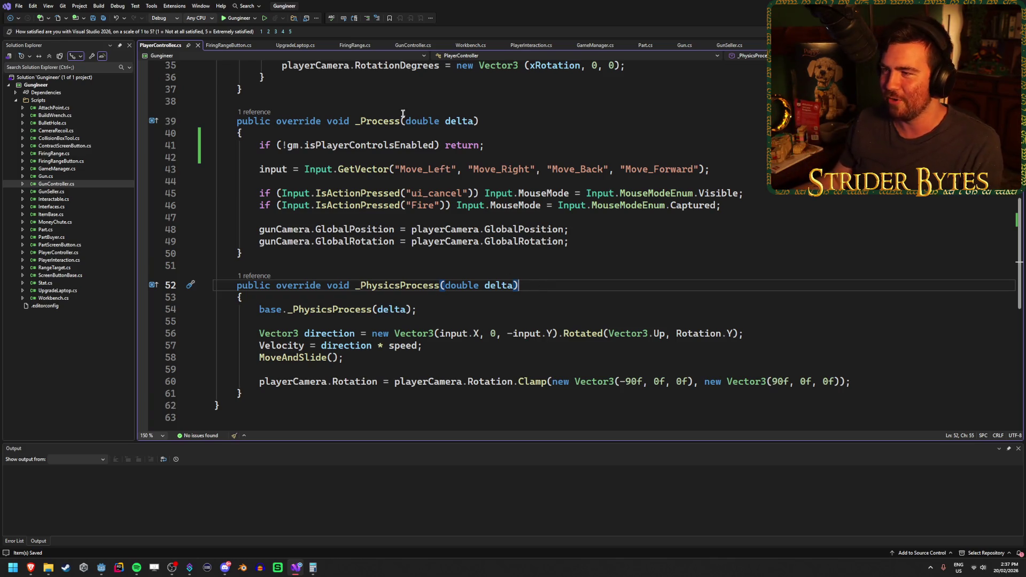
Add a GameManager gm field after the GunFiredEvent declaration in GunController.cs.
left_click(398, 47)
scroll(400, 216, "down", 9)
left_click(514, 243)
left_click(578, 216)
left_click(580, 237)
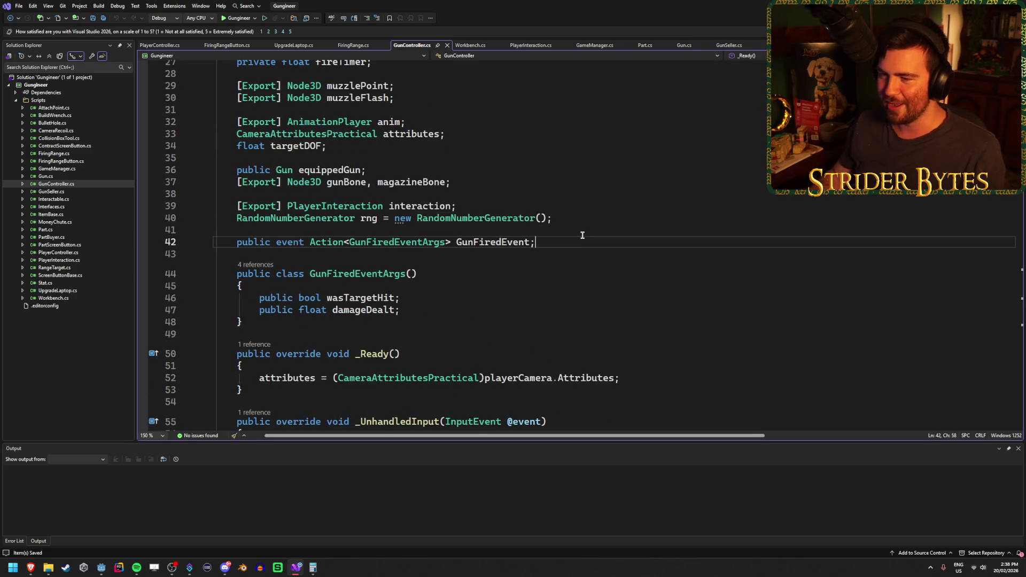
key("Return")
key("Return")
type("Gama")
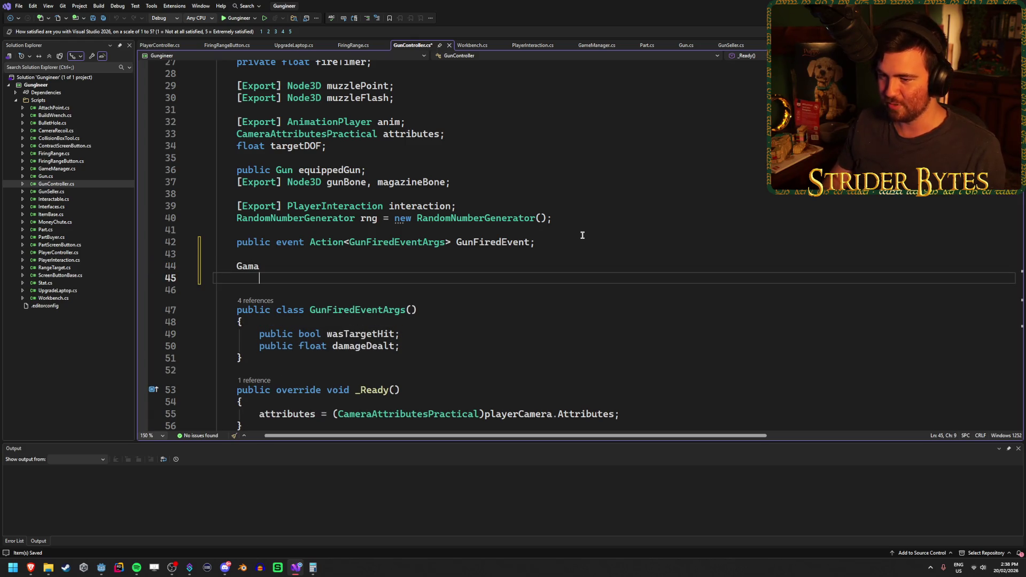
type("eManager")
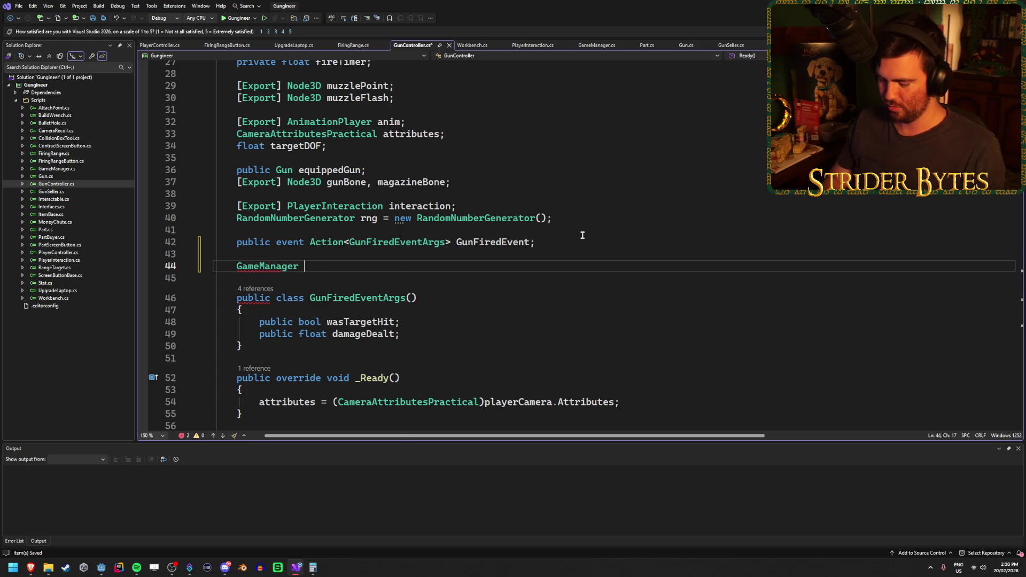
type("gm;")
Set gm = GameManager.instance at the top of GunController's _Ready.
scroll(474, 227, "down", 3)
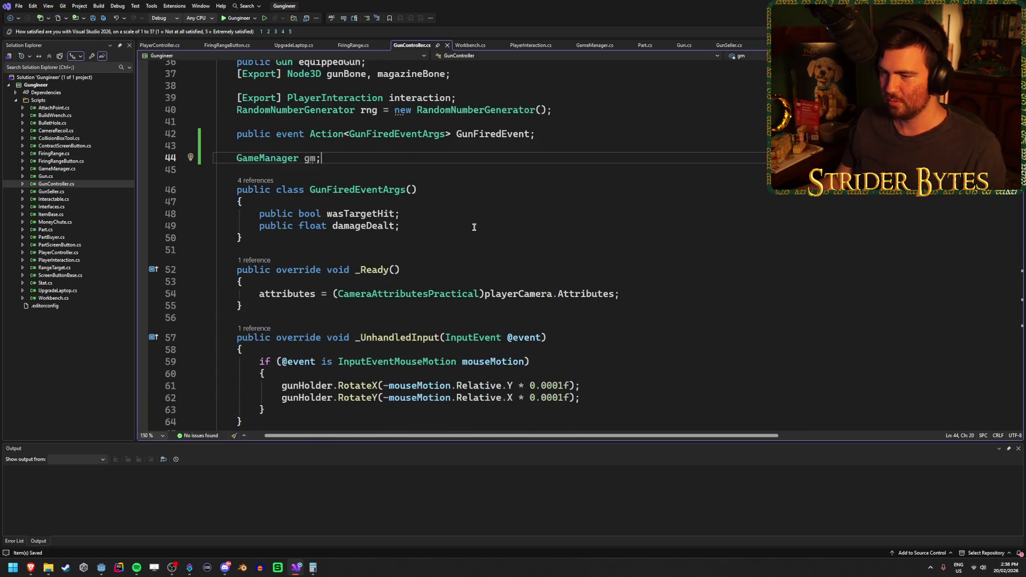
scroll(473, 227, "down", 2)
left_click(653, 220)
key("ctrl+Return")
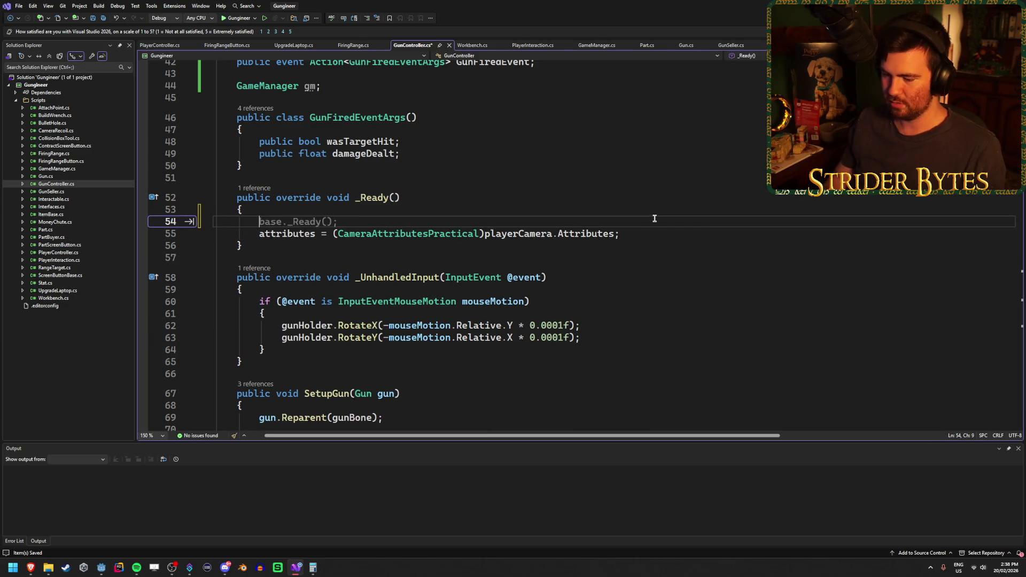
type("gm = GameManager.instance;")
Add the if(!gm.isPlayerControlsEnabled) return; guard to _UnhandledInput and _Process.
scroll(653, 219, "down", 2)
left_click(555, 224)
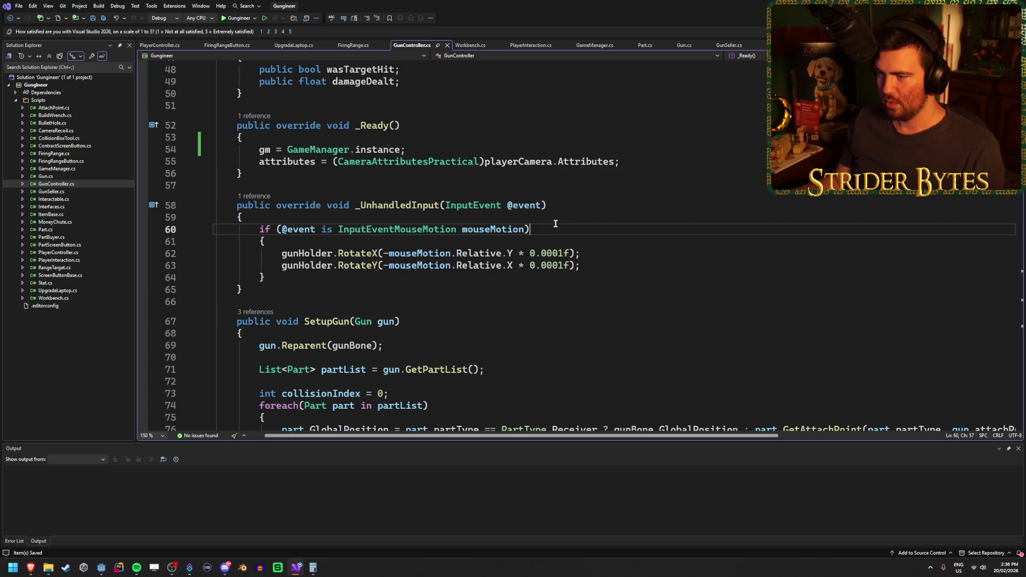
key("ctrl+Return")
key("ctrl+Return")
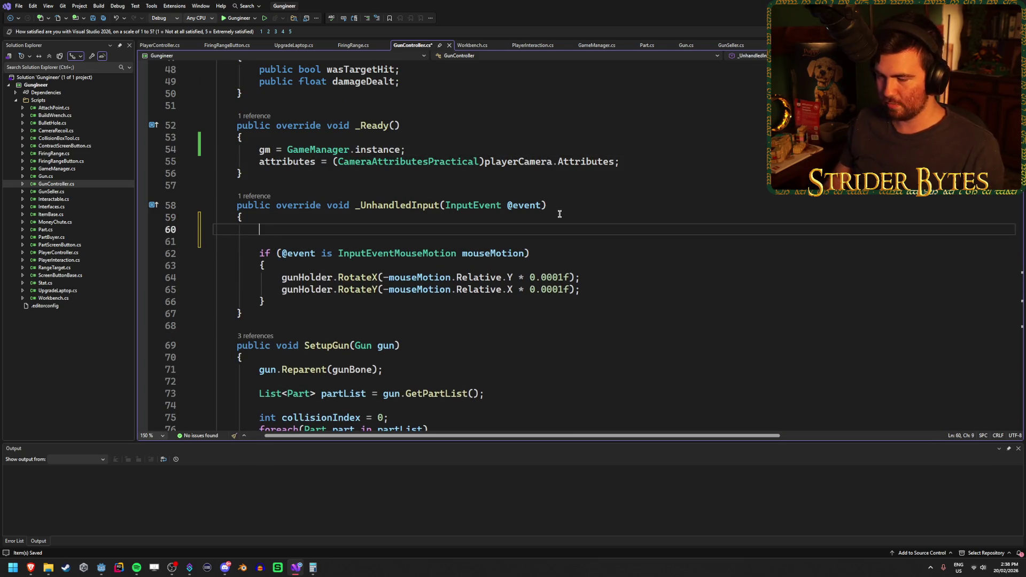
type("if(!gm.")
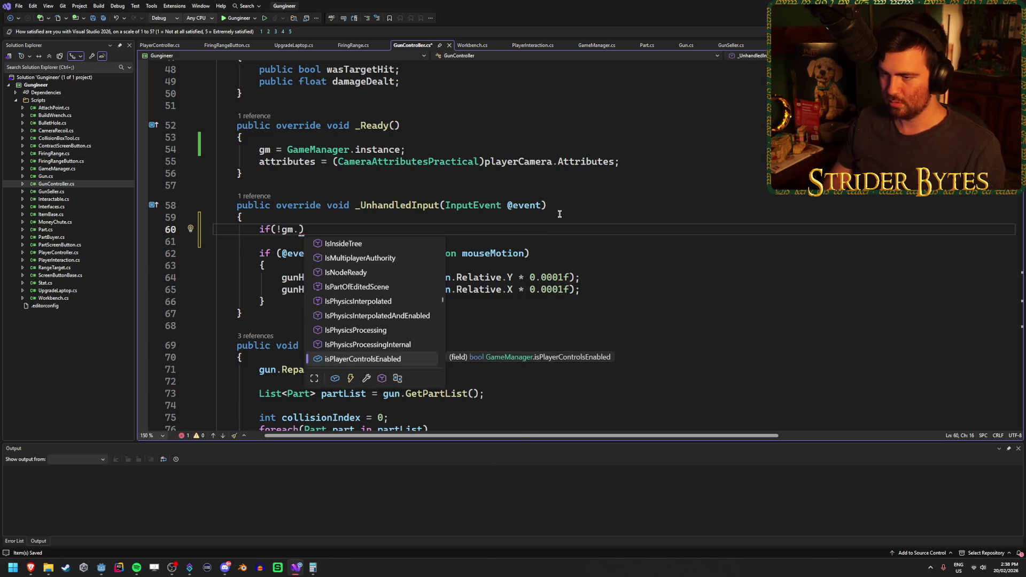
key("Tab")
key("Tab")
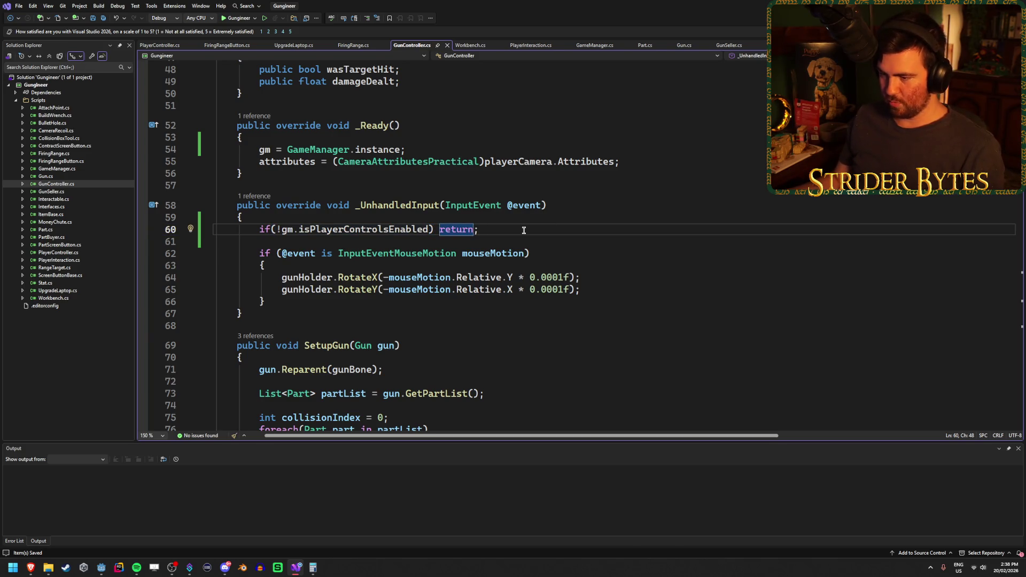
scroll(524, 230, "down", 13)
left_click(365, 300)
key("Return")
key("Return")
key("ctrl+v")
key("BackSpace")
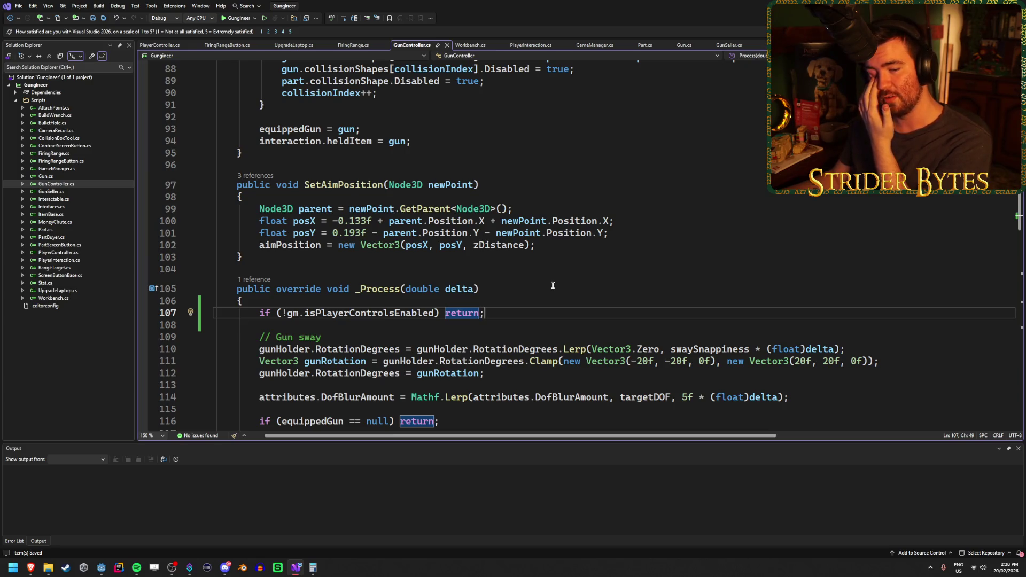
Scroll through GunController.cs to check the control guards, then return to Godot's Workshop scene.
scroll(553, 285, "down", 1)
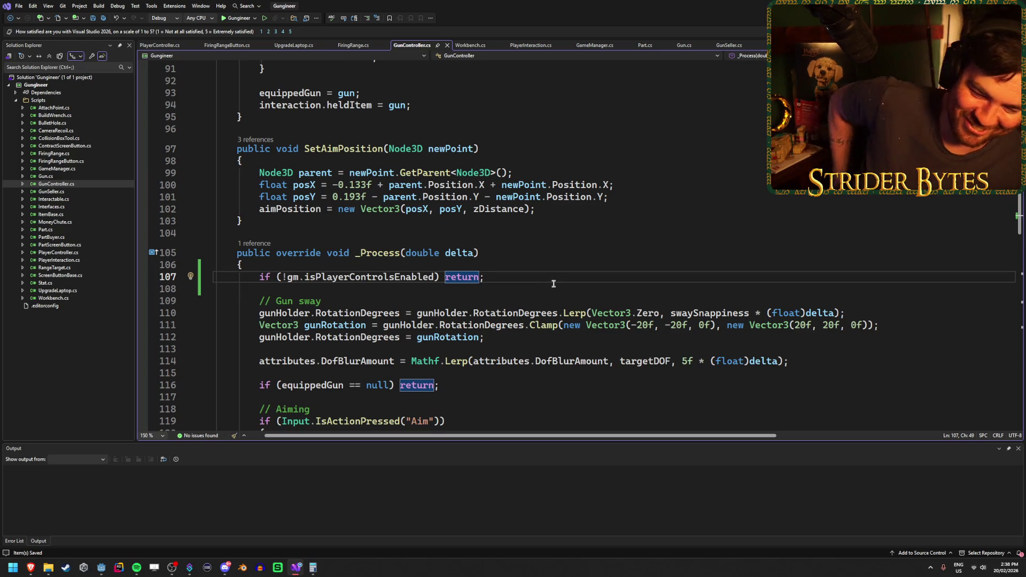
scroll(526, 248, "down", 5)
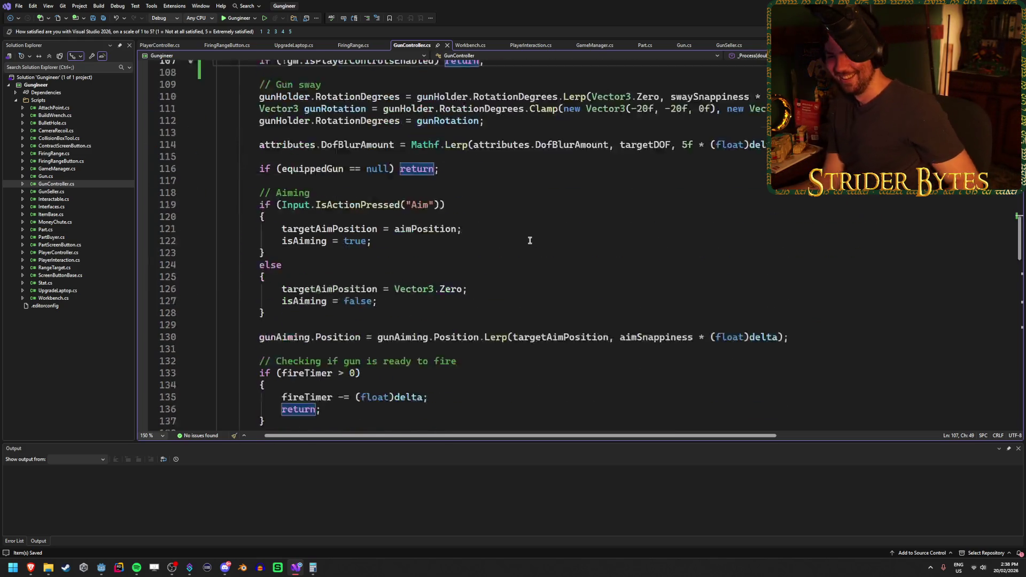
scroll(532, 166, "down", 13)
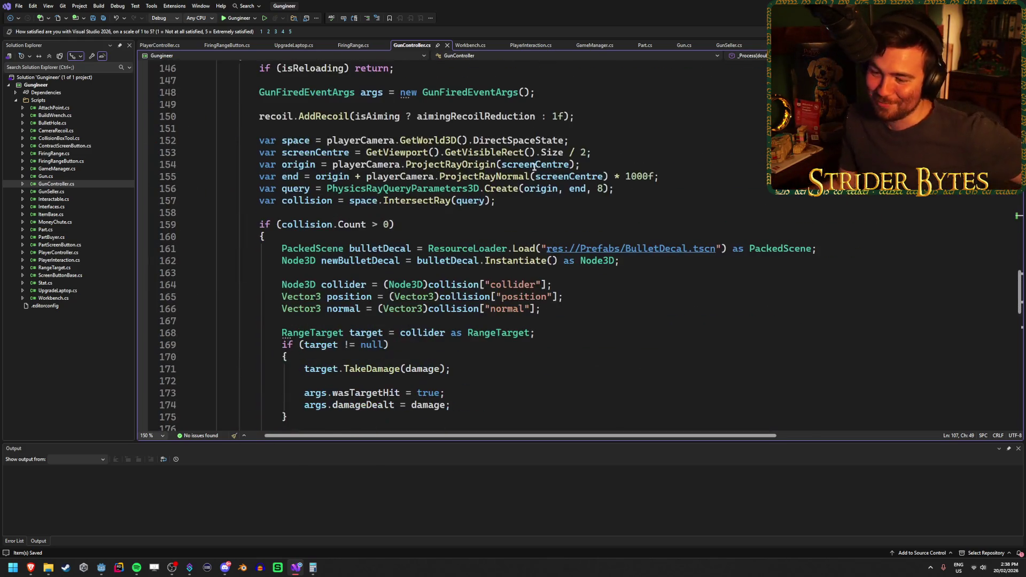
scroll(534, 168, "down", 13)
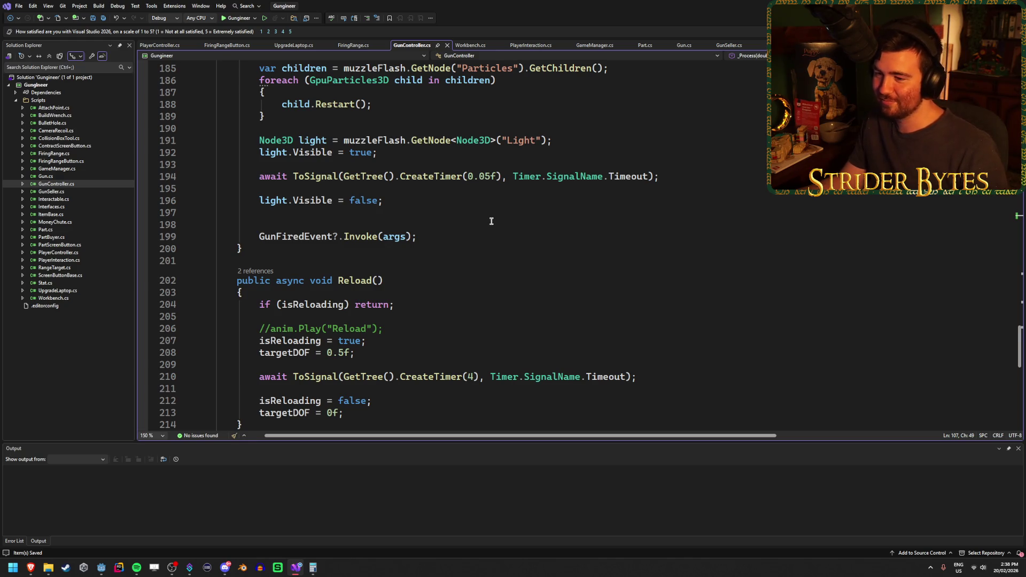
scroll(491, 221, "down", 2)
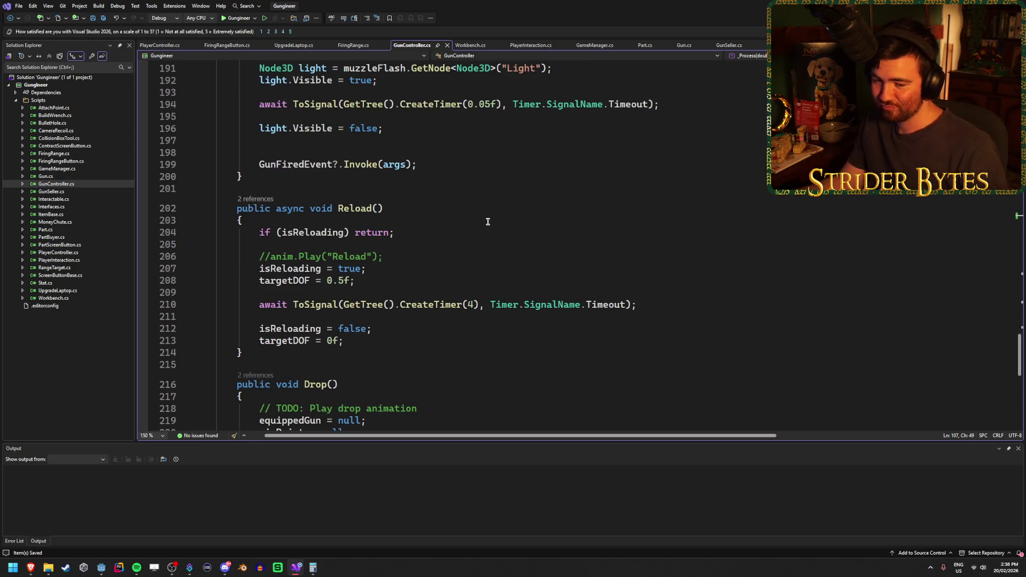
scroll(487, 221, "down", 3)
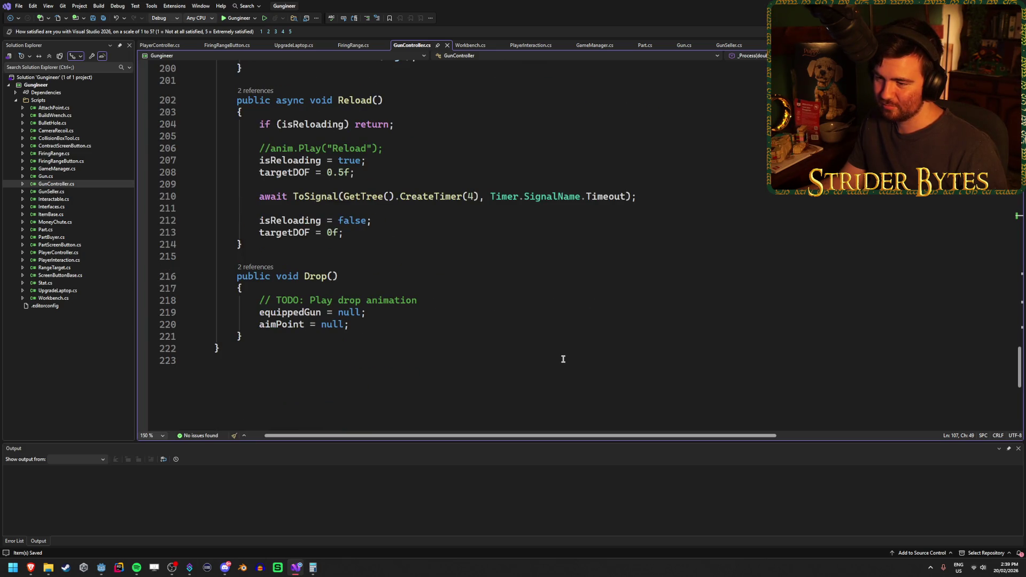
scroll(563, 359, "up", 20)
scroll(563, 356, "up", 7)
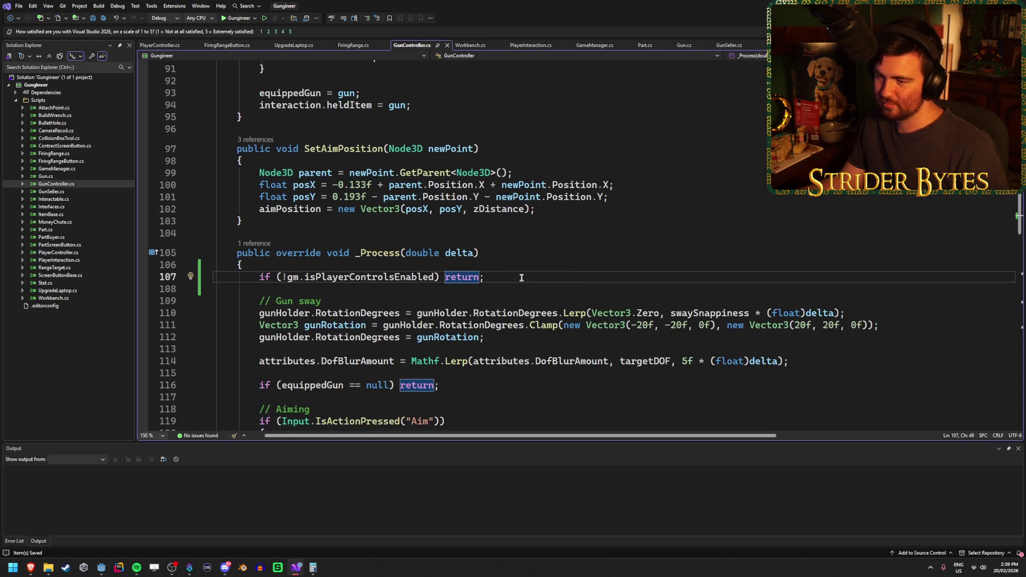
scroll(522, 277, "up", 20)
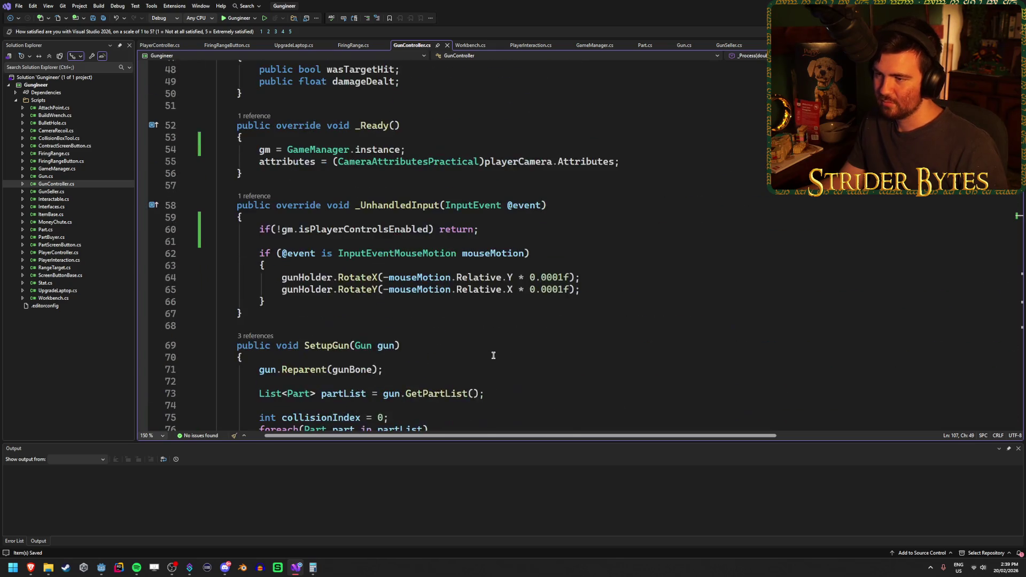
scroll(493, 355, "up", 9)
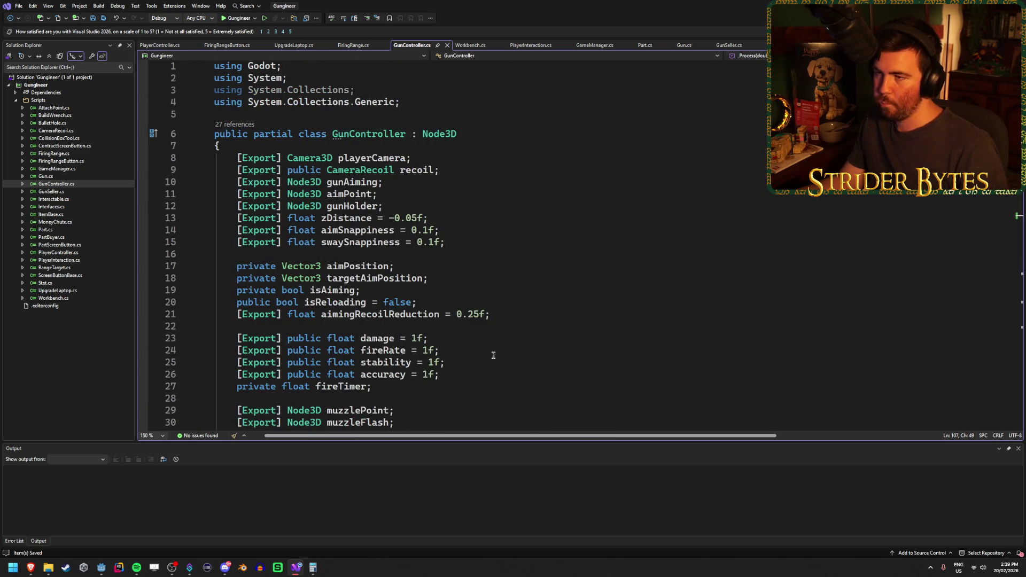
left_click(493, 355)
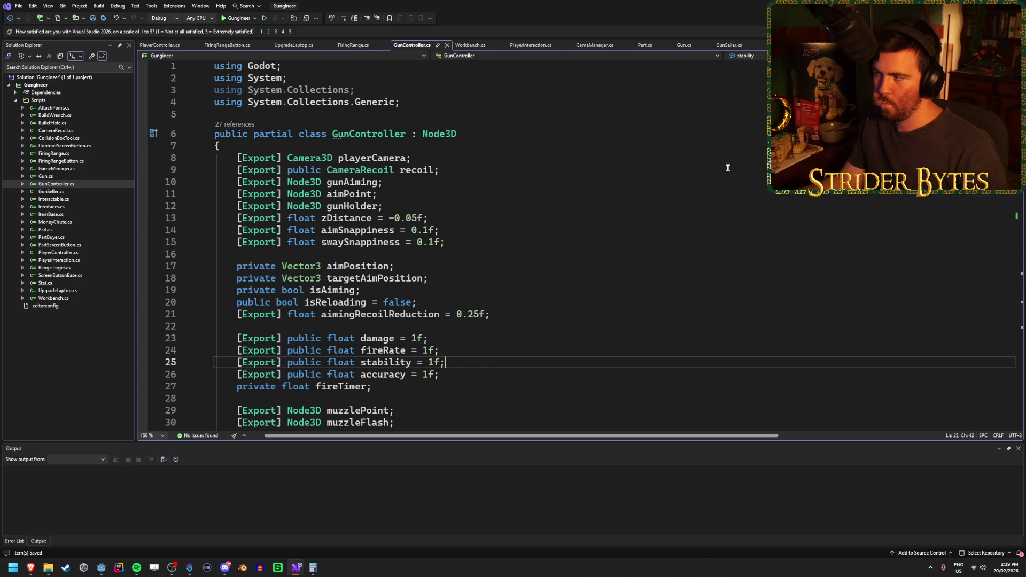
key("alt+Tab")
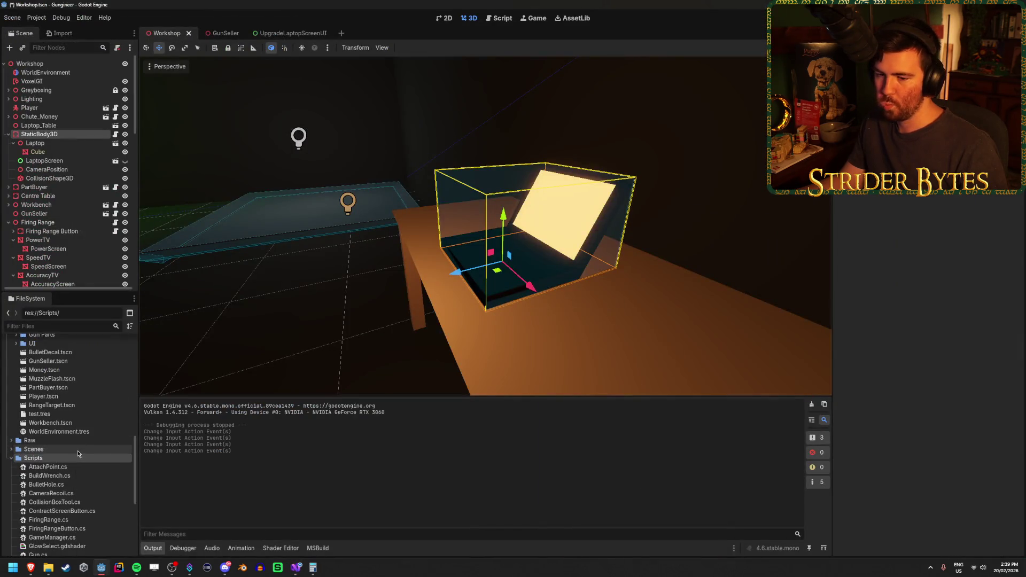
Create a C# script named UpgradeUI.cs inheriting Control from the Scripts folder's context menu.
right_click(56, 461)
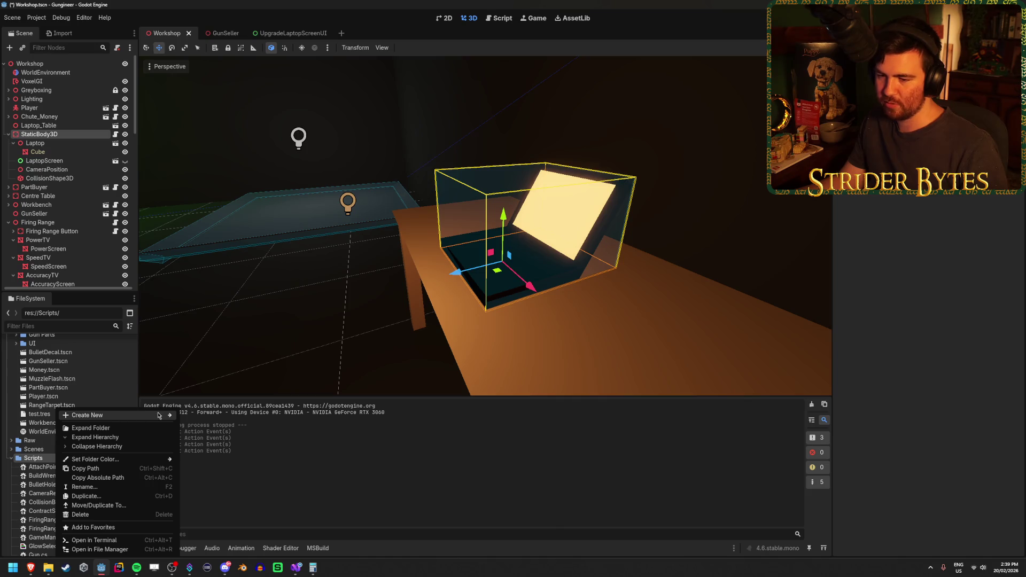
mouse_move(158, 415)
left_click(203, 433)
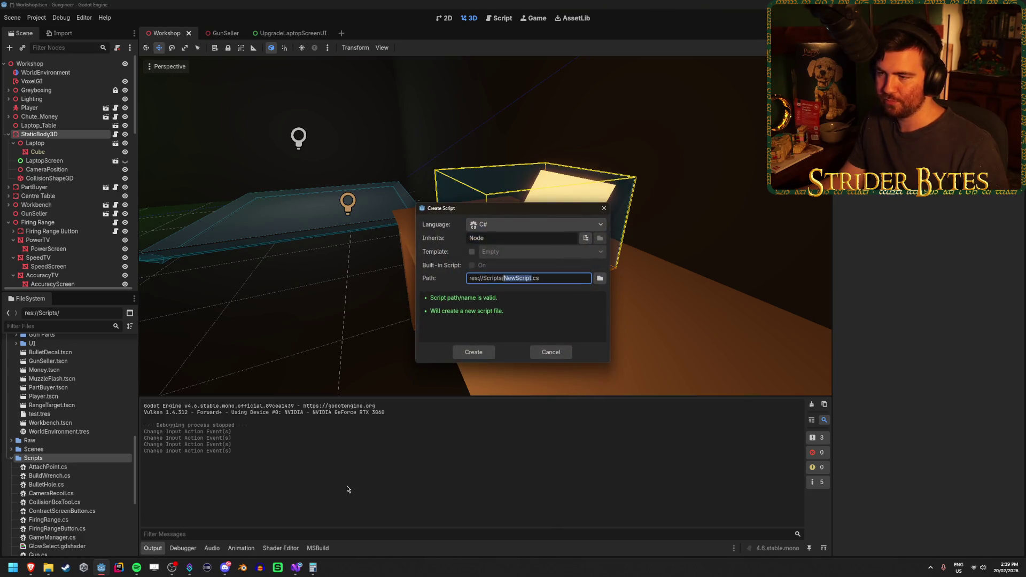
type("Upg")
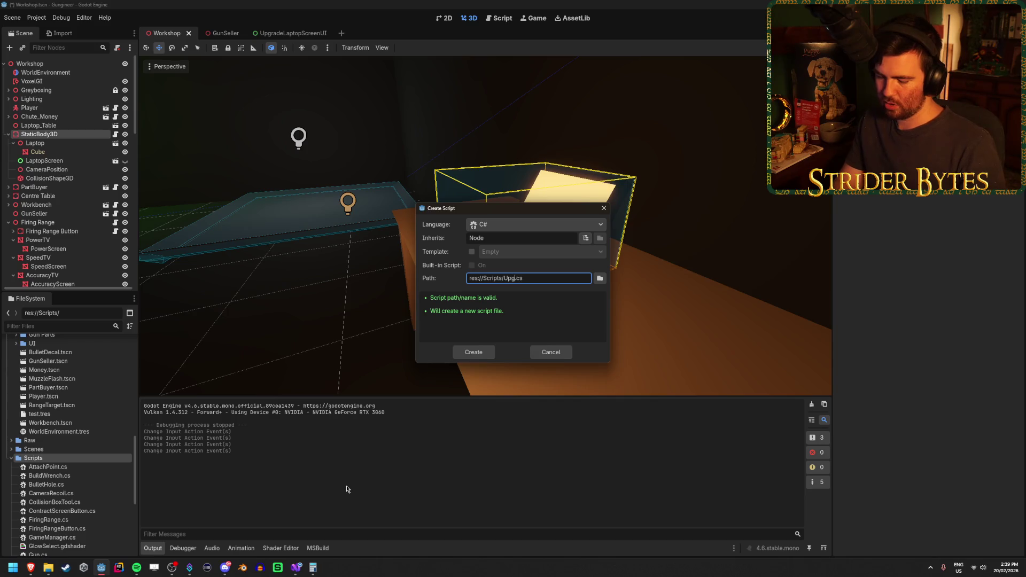
type("ade")
key("shift+Tab")
key("shift+Tab")
key("shift+Tab")
type("Control")
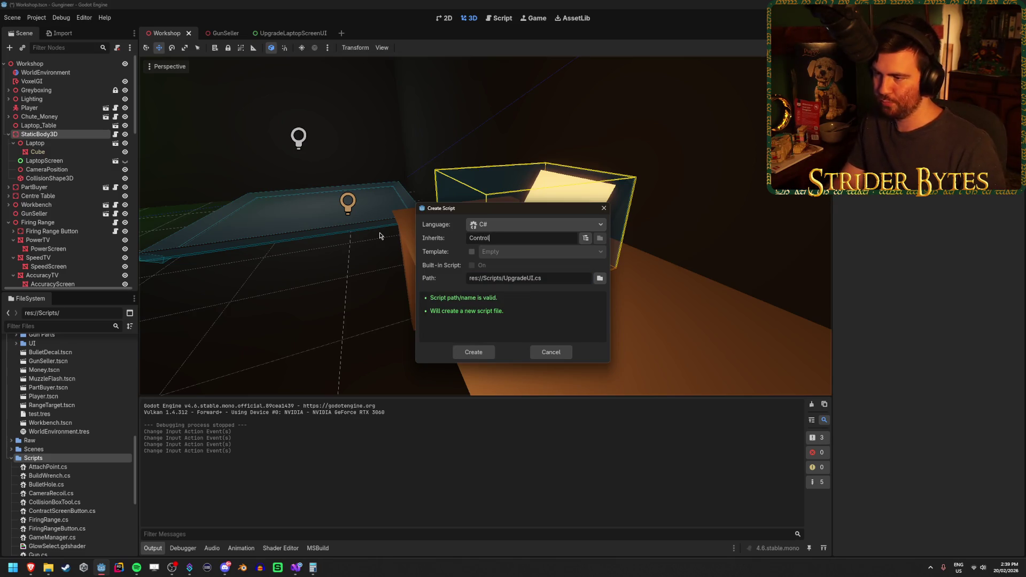
left_click(475, 352)
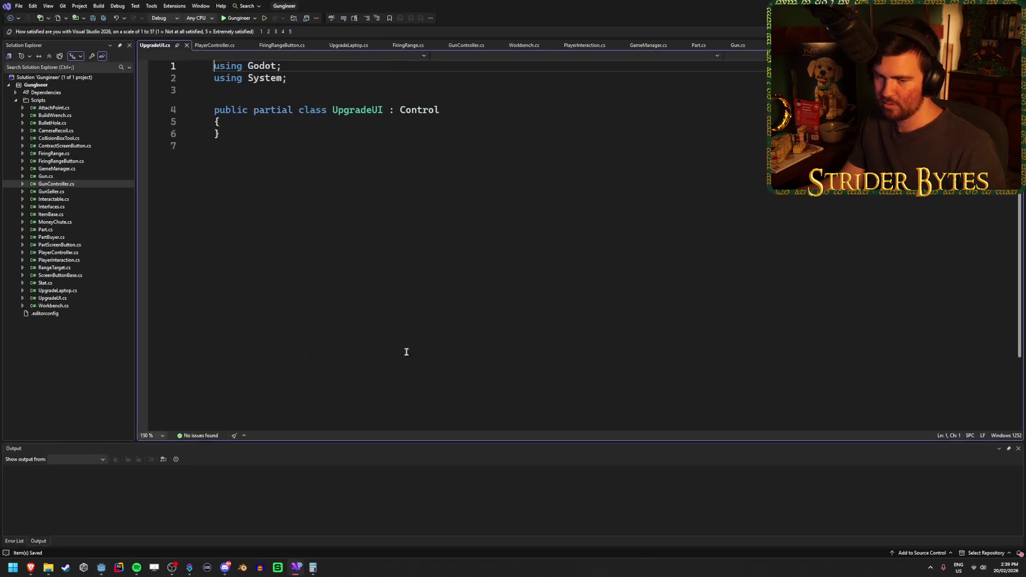
Type the override keyword on a new line in the UpgradeUI class and browse overridable methods.
left_click(249, 119)
key("Return")
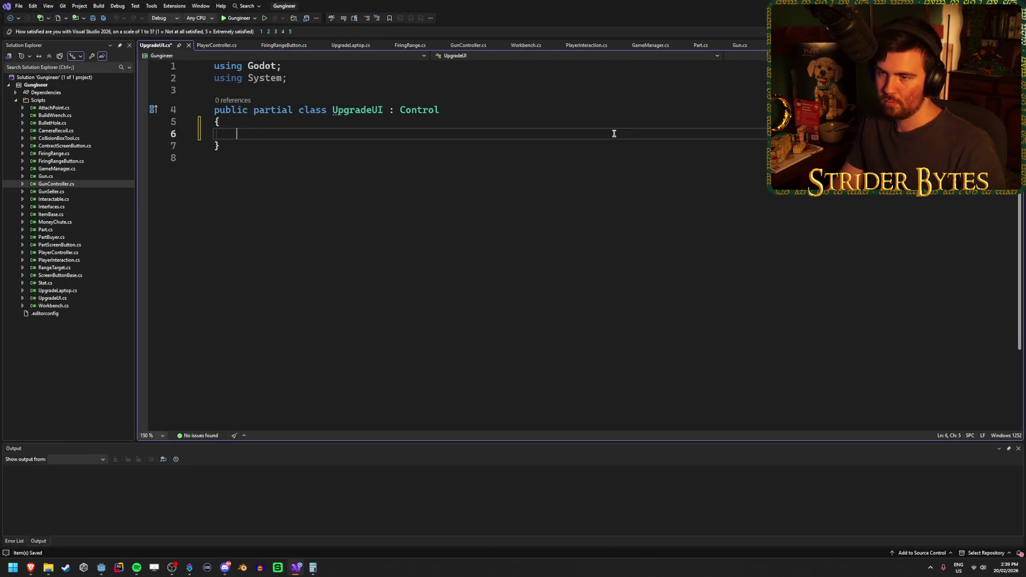
type("void")
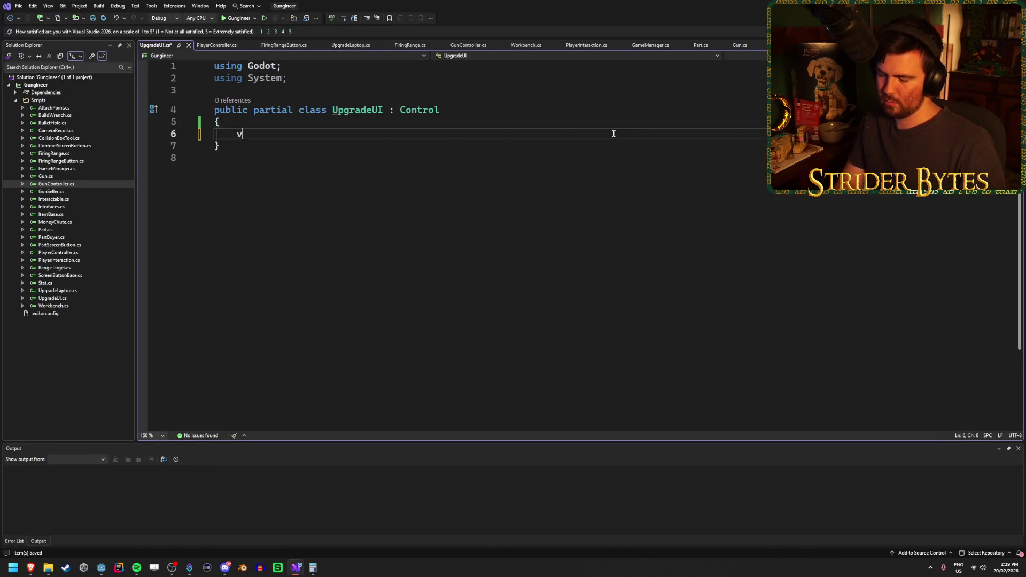
key("BackSpace")
key("BackSpace")
key("BackSpace")
type("ov")
key("Tab")
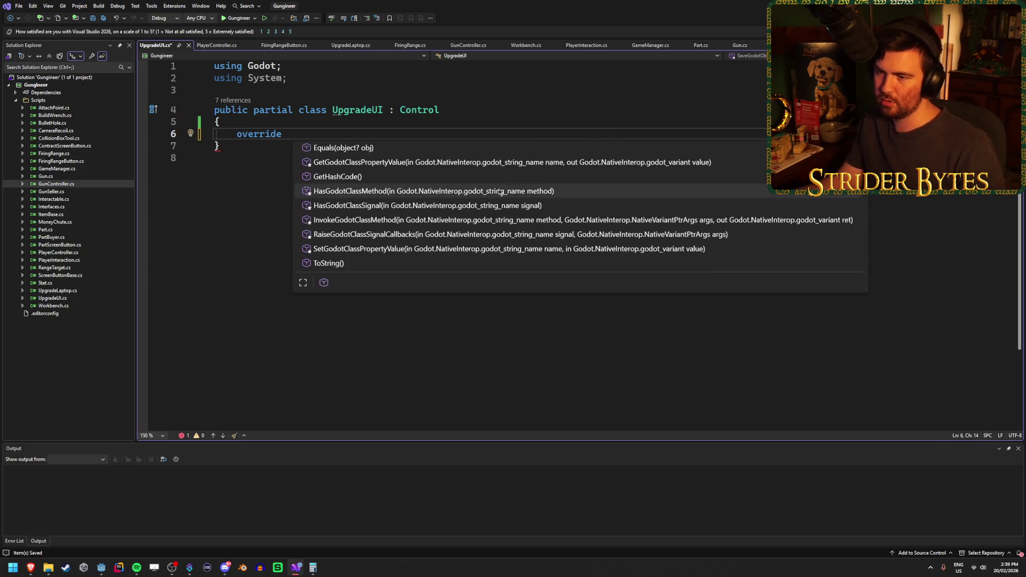
scroll(496, 196, "up", 2)
scroll(497, 194, "down", 5)
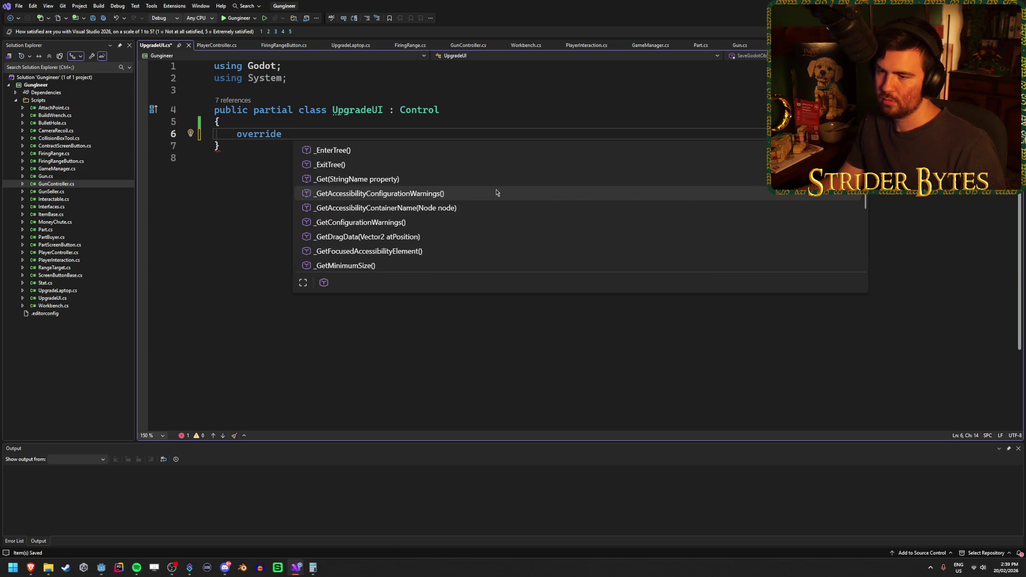
scroll(496, 192, "up", 2)
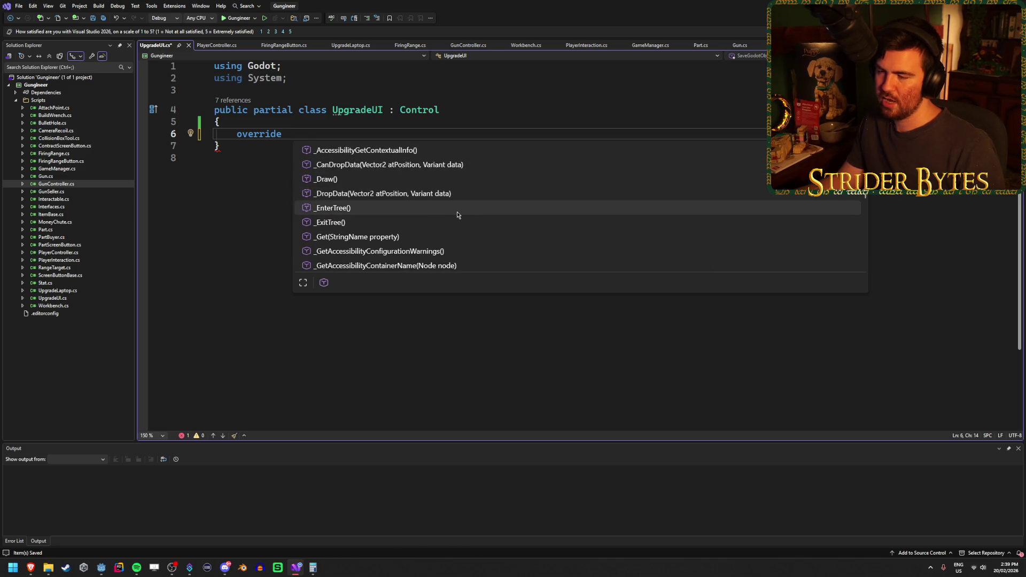
key("Escape")
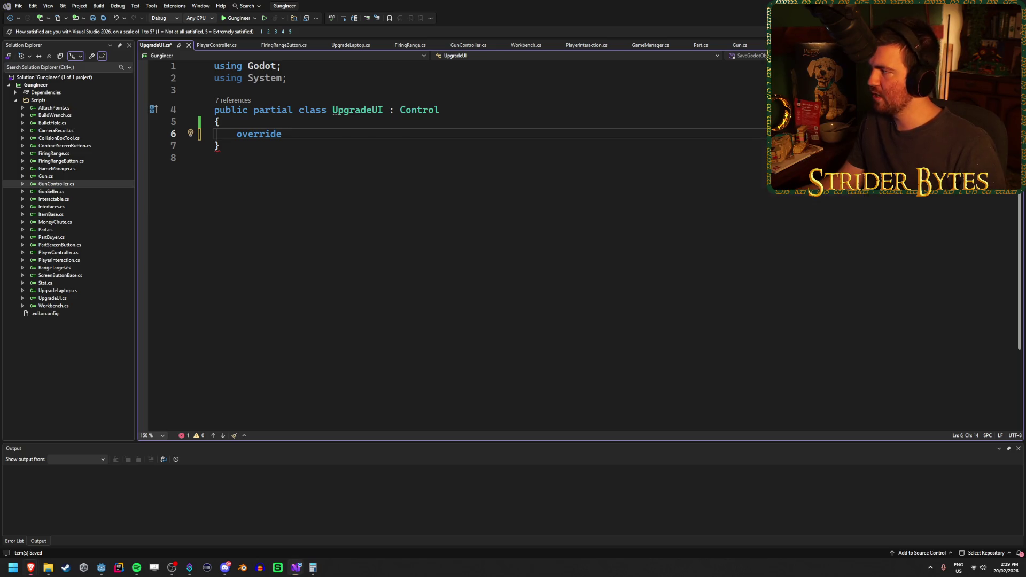
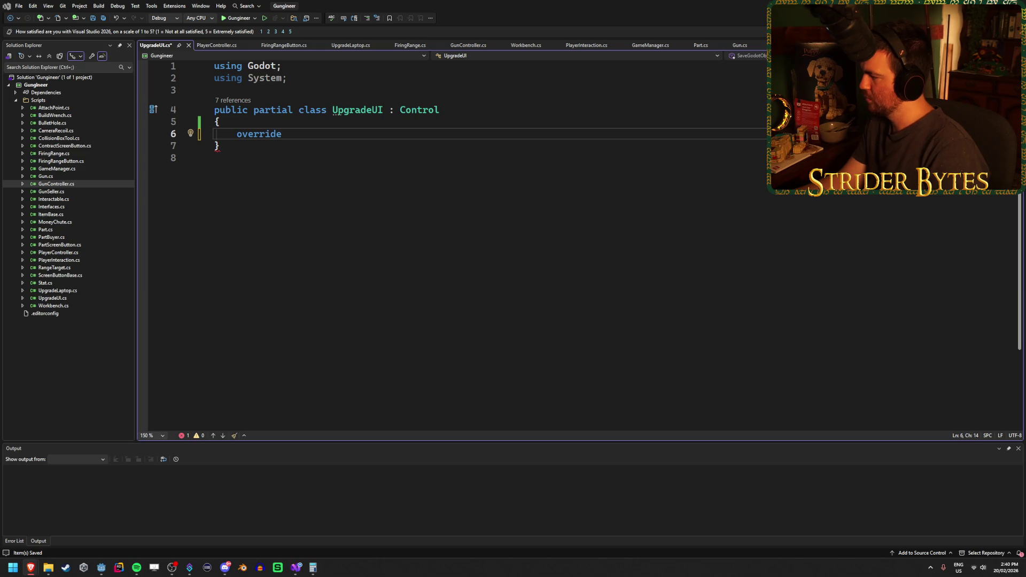
Insert a public override void _Ready() method into the UpgradeUI class using IntelliSense.
left_click(321, 132)
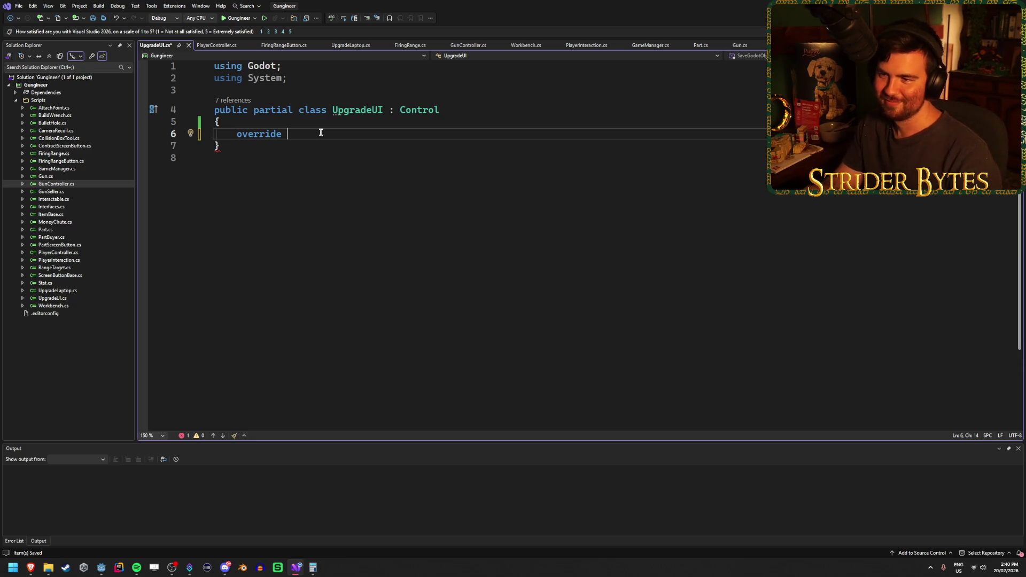
type("f")
key("BackSpace")
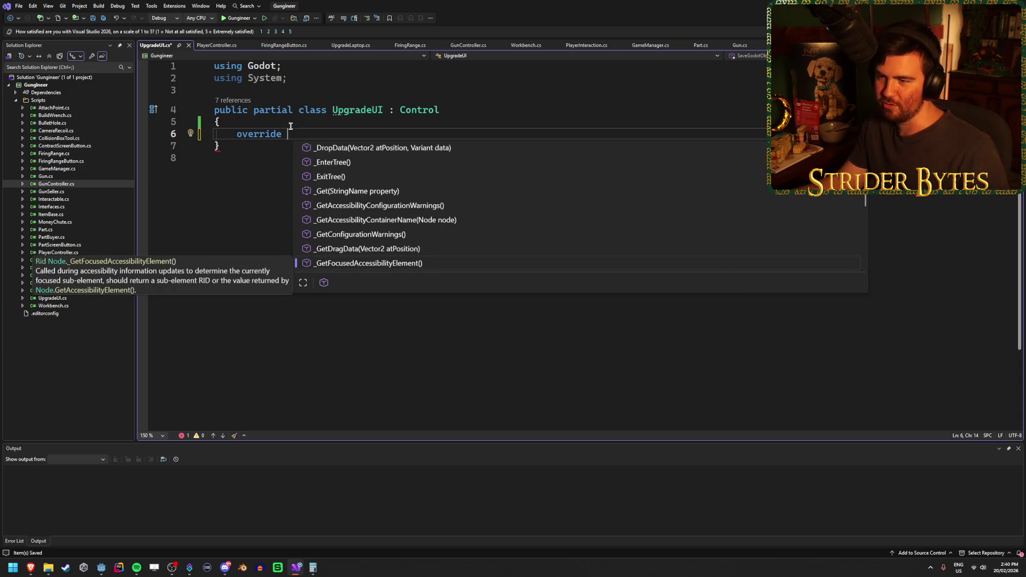
scroll(459, 224, "down", 6)
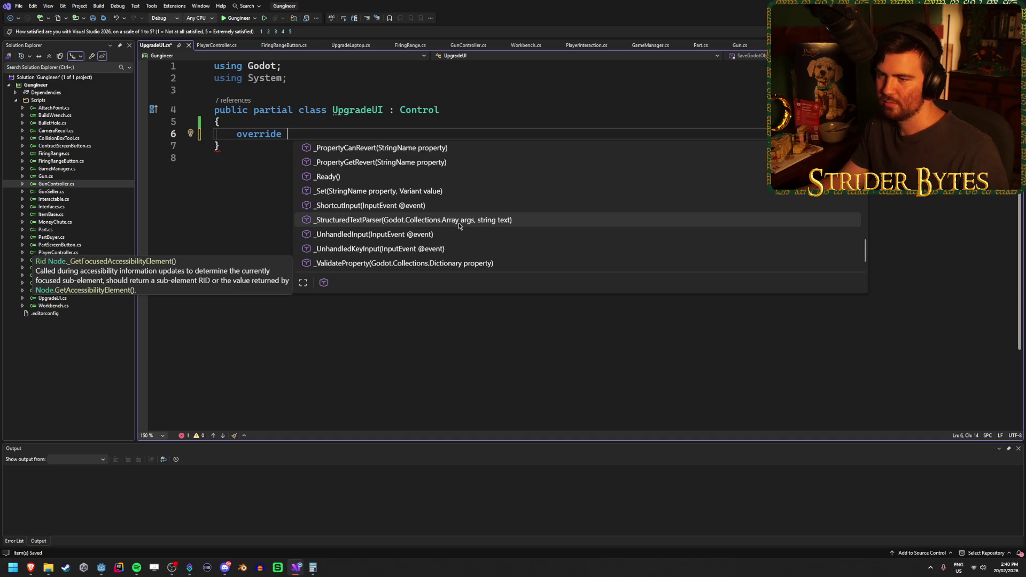
scroll(459, 225, "up", 2)
scroll(458, 223, "up", 2)
scroll(458, 224, "down", 3)
double_click(459, 207)
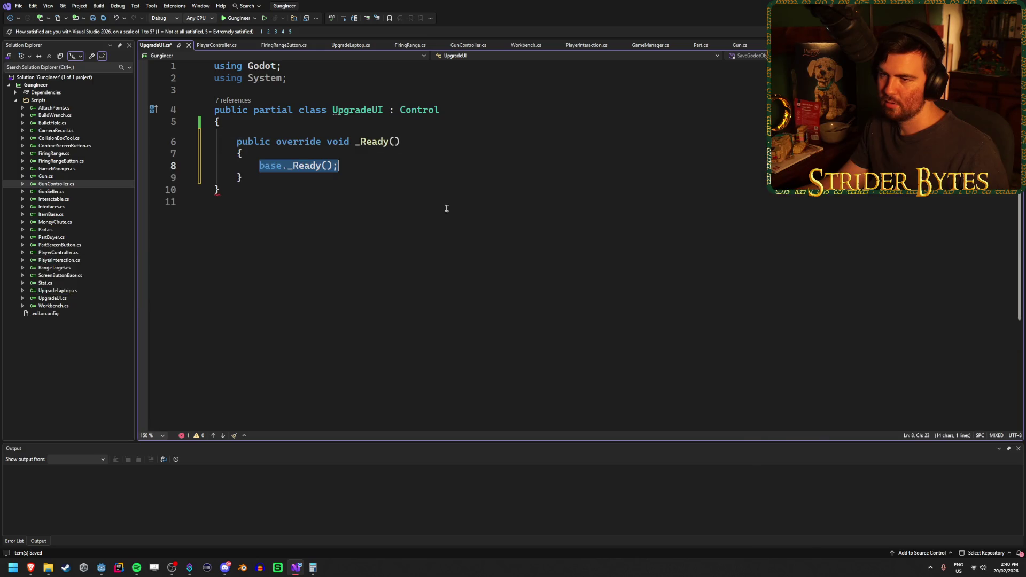
Replace base._Ready() with VisibilityChanged += SetPlayerControls; in _Ready.
key("BackSpace")
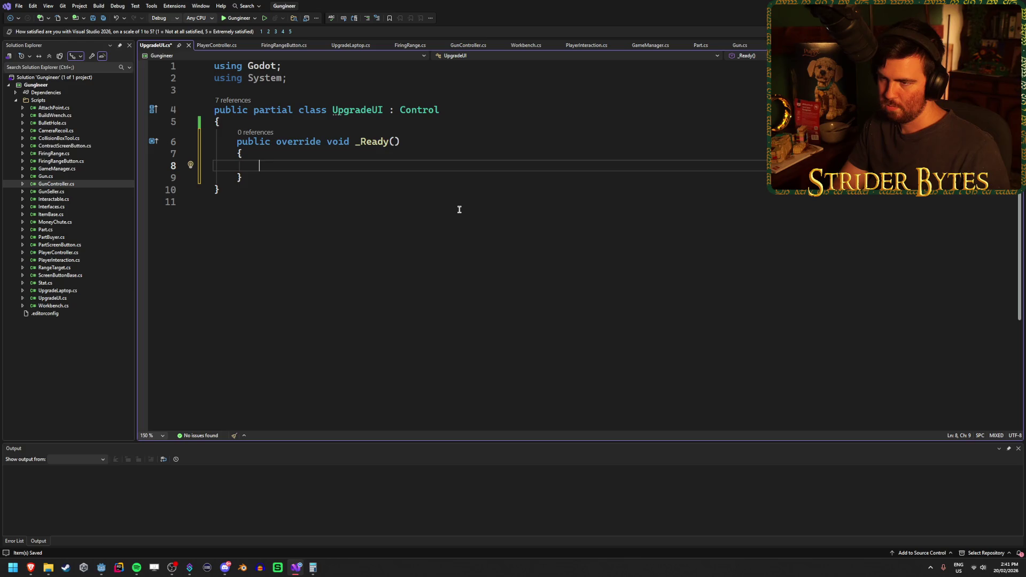
type("visi")
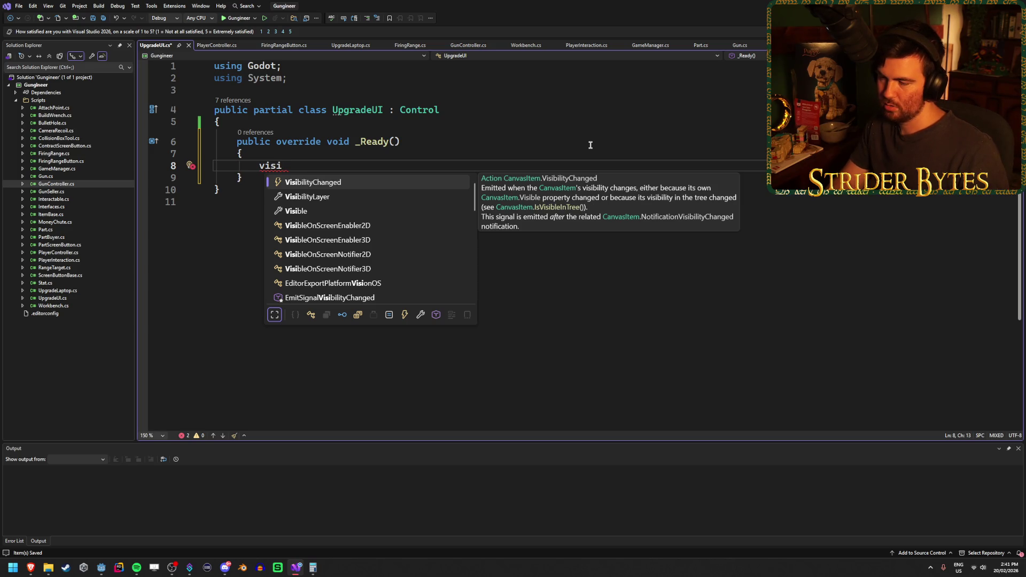
key("Tab")
type("+")
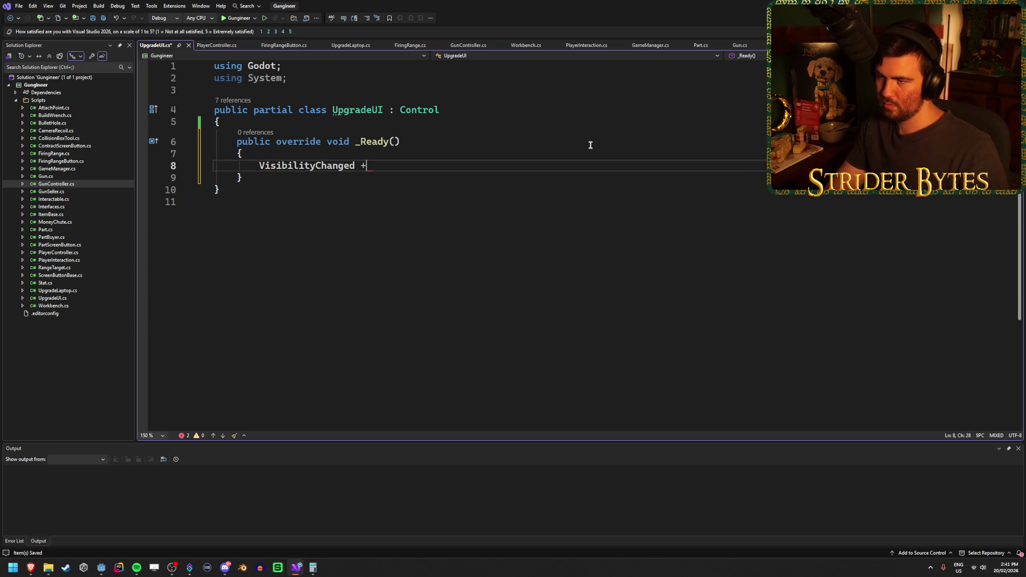
type("= SetPlayerControls;")
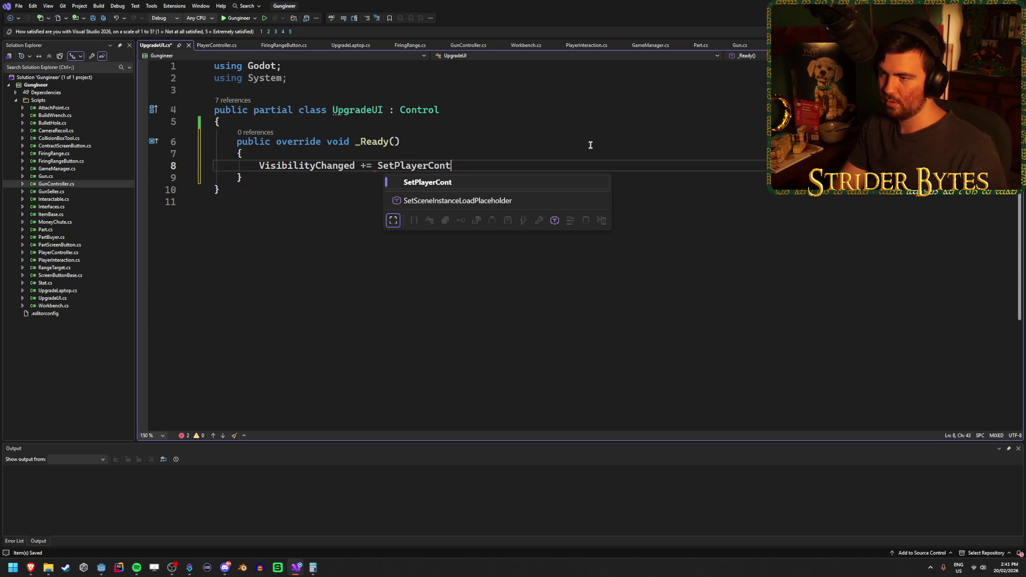
Generate an empty SetPlayerControls method without the throw line, and save UpgradeUI.cs.
left_click(449, 165)
key("ctrl+period")
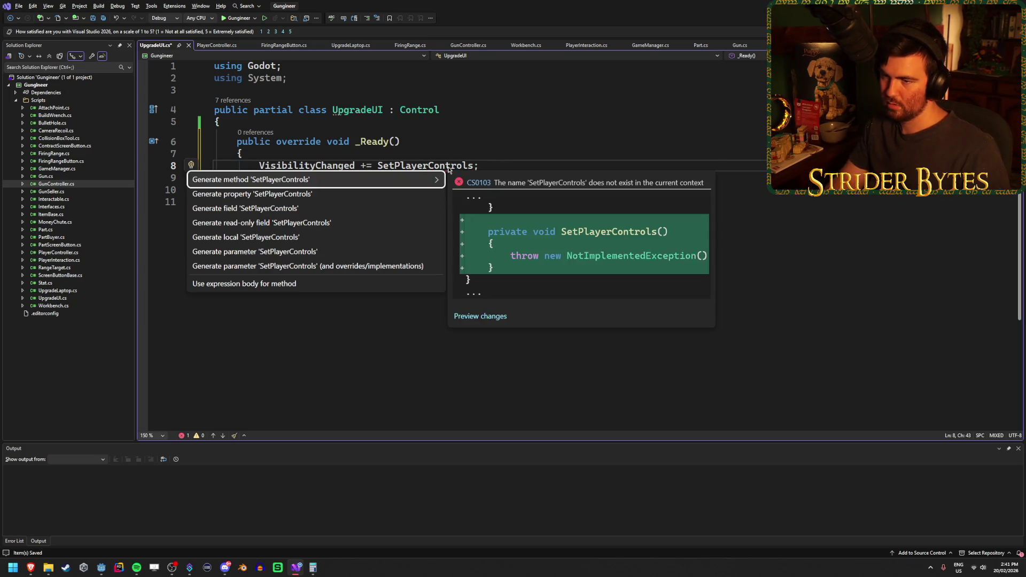
key("Return")
left_click_drag(473, 234, 257, 234)
key("BackSpace")
key("ctrl+s")
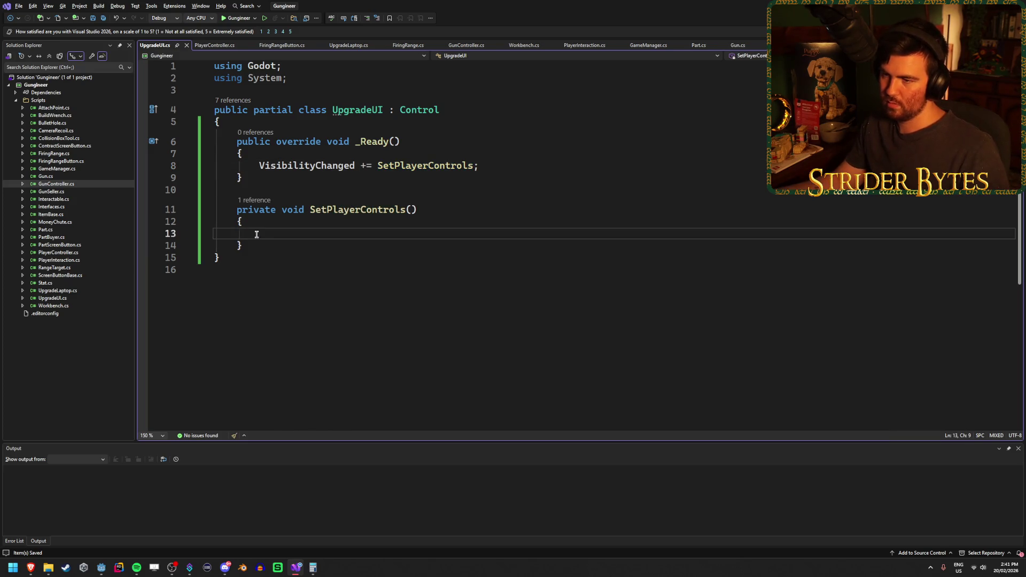
Check the browser, then begin an if statement on Visible inside SetPlayerControls.
mouse_move(338, 165)
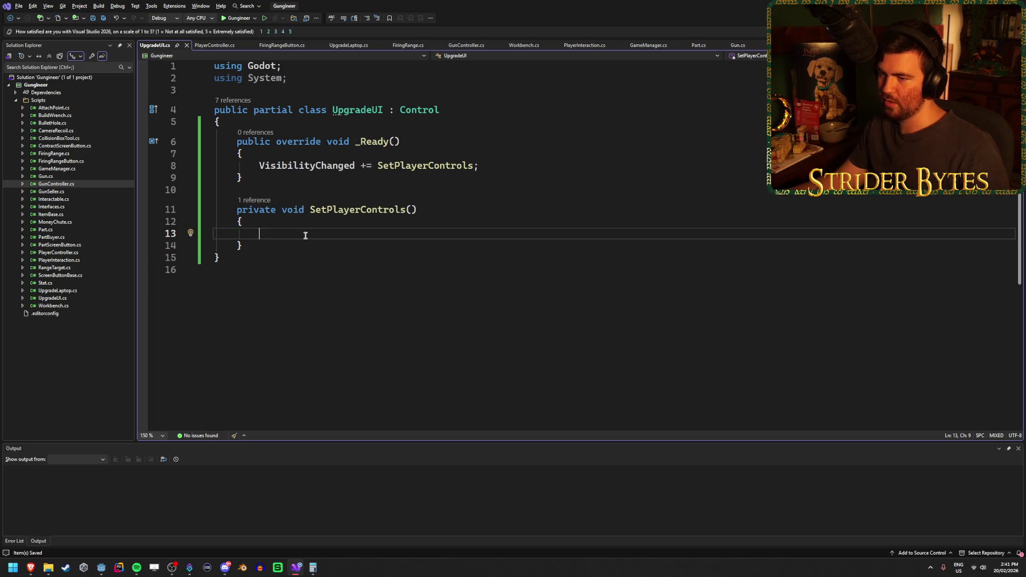
key("alt+Tab")
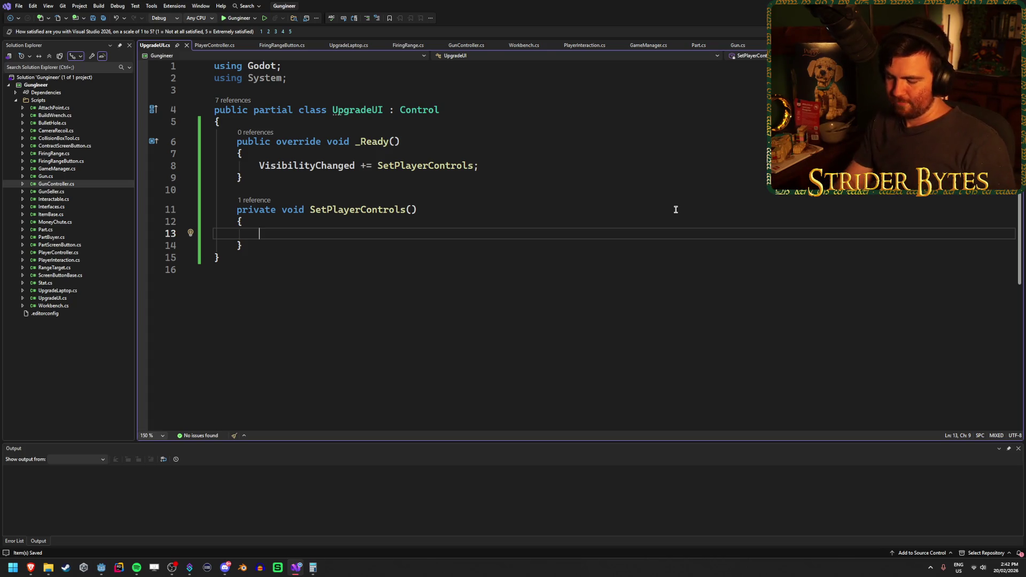
type("if (")
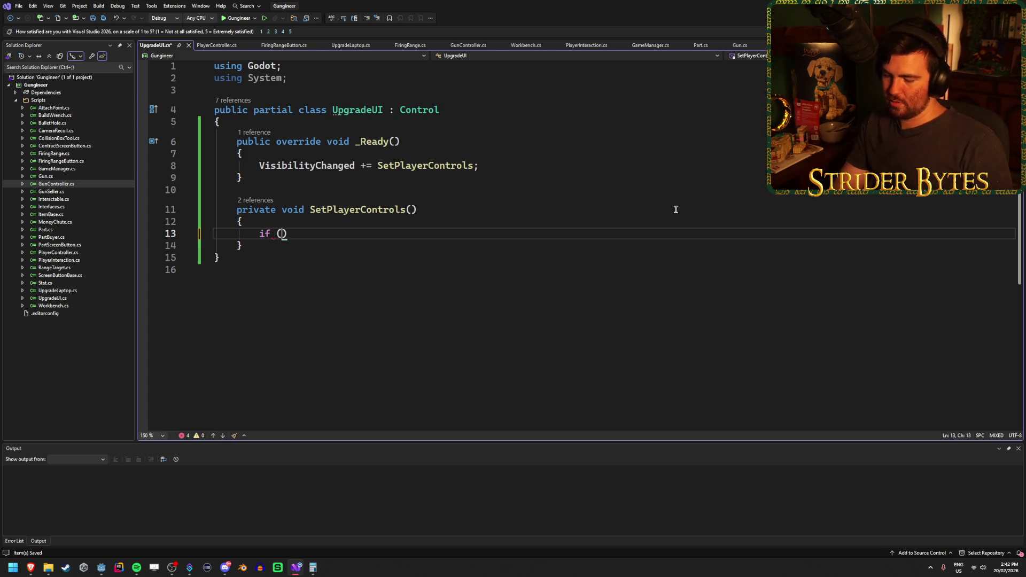
type("Visi")
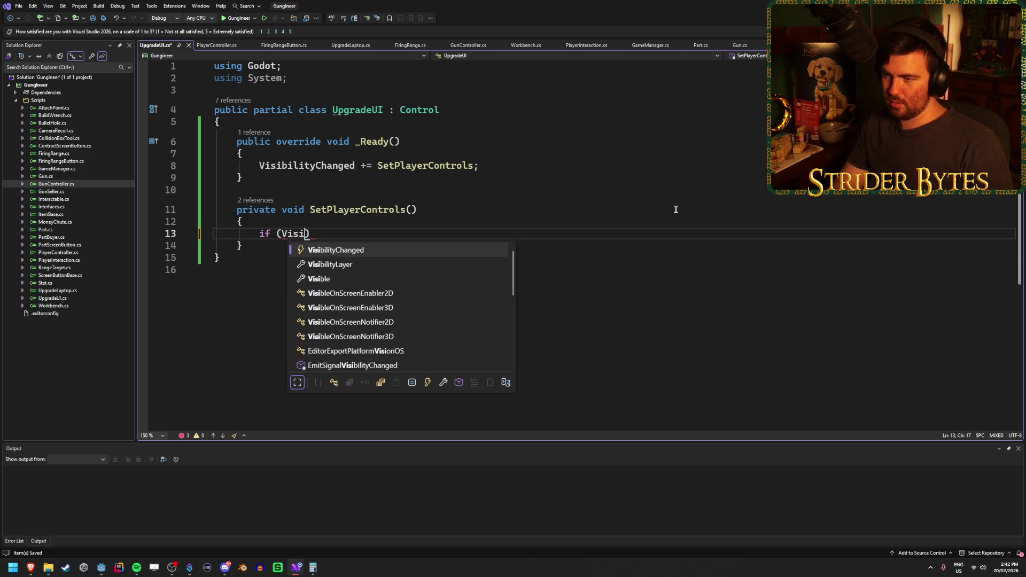
Draft if (Visible) GameManager.instance.isPlayerControlsEnabled = false; with an else branch.
key("Down")
key("Down")
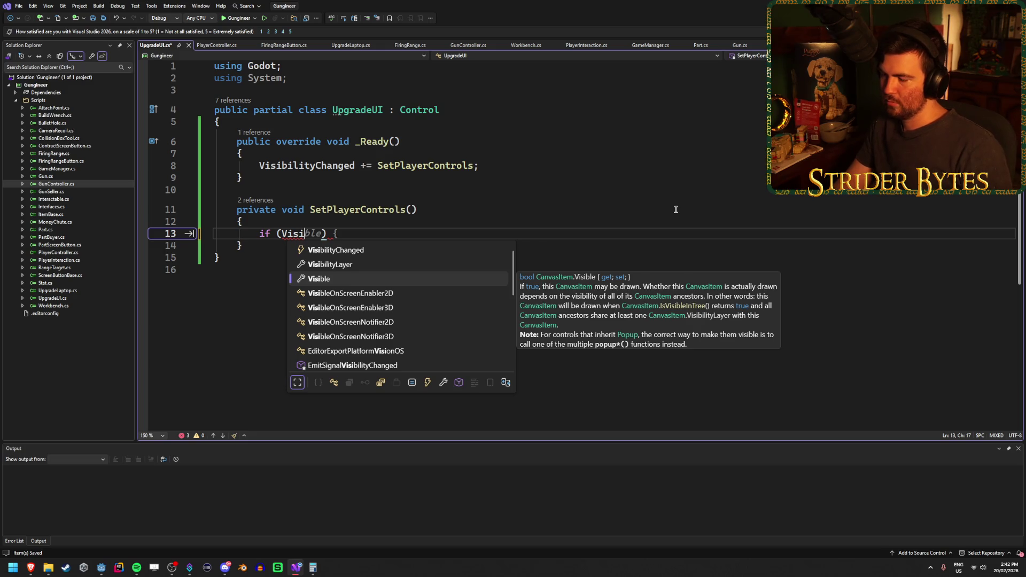
key("Tab")
type(")")
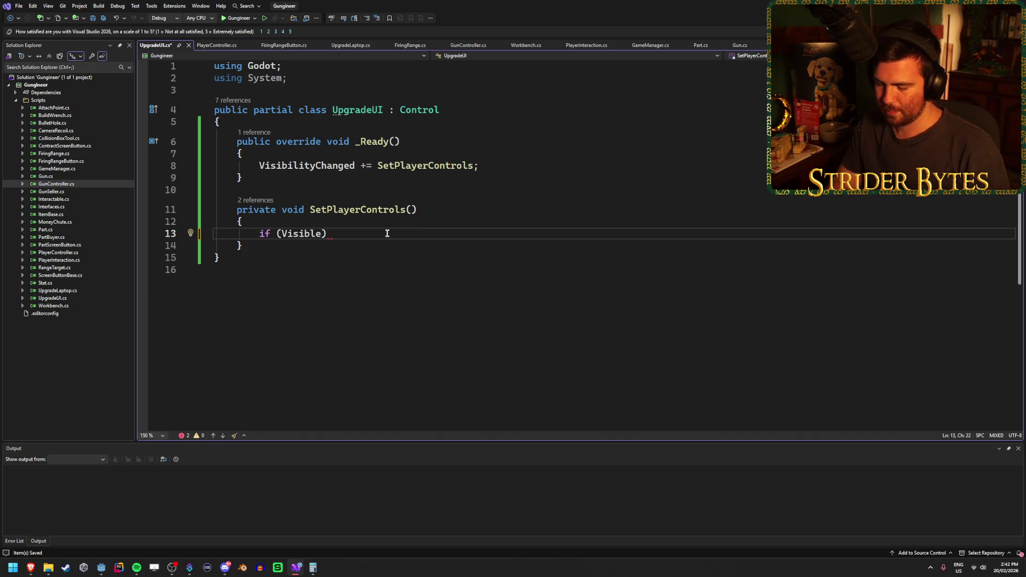
type("GameManager.instance,")
key("BackSpace")
type(".")
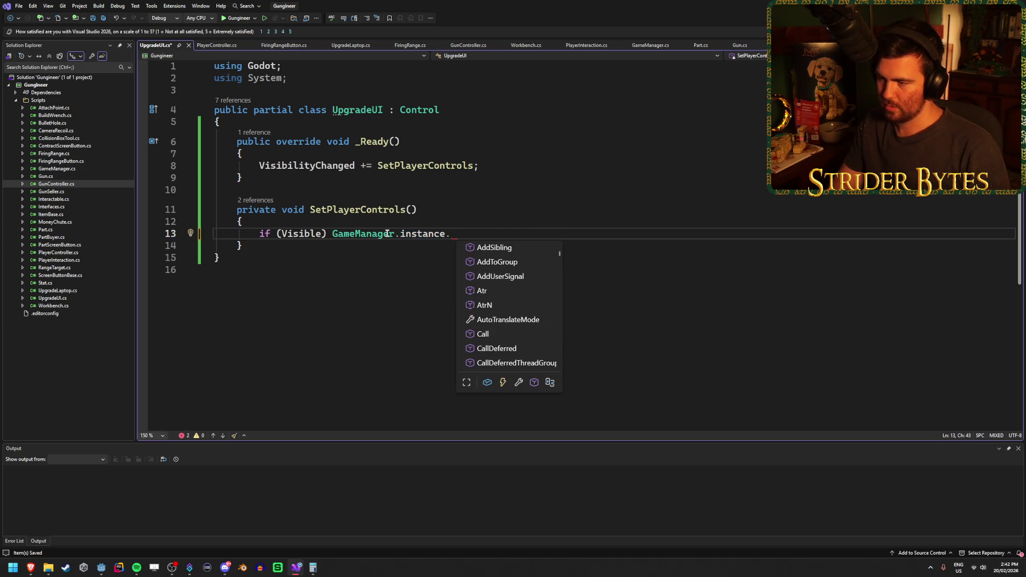
type("is")
key("Tab")
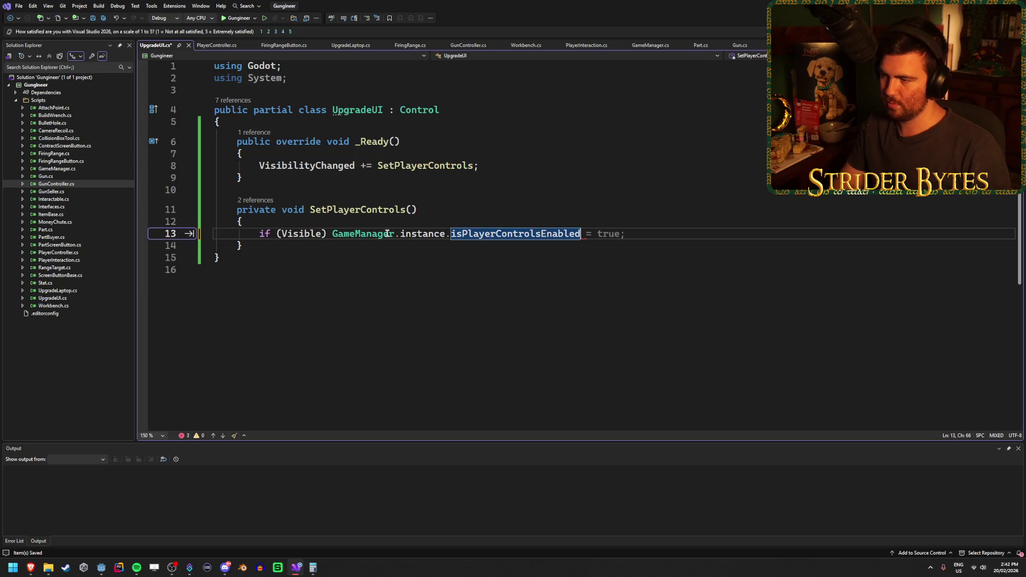
type(" = false;")
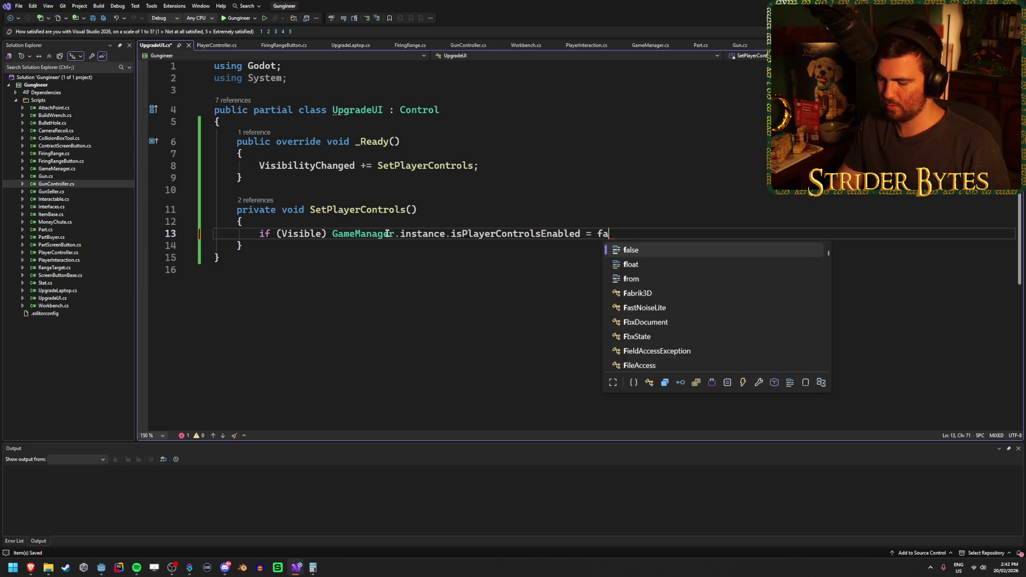
key("Return")
type("else")
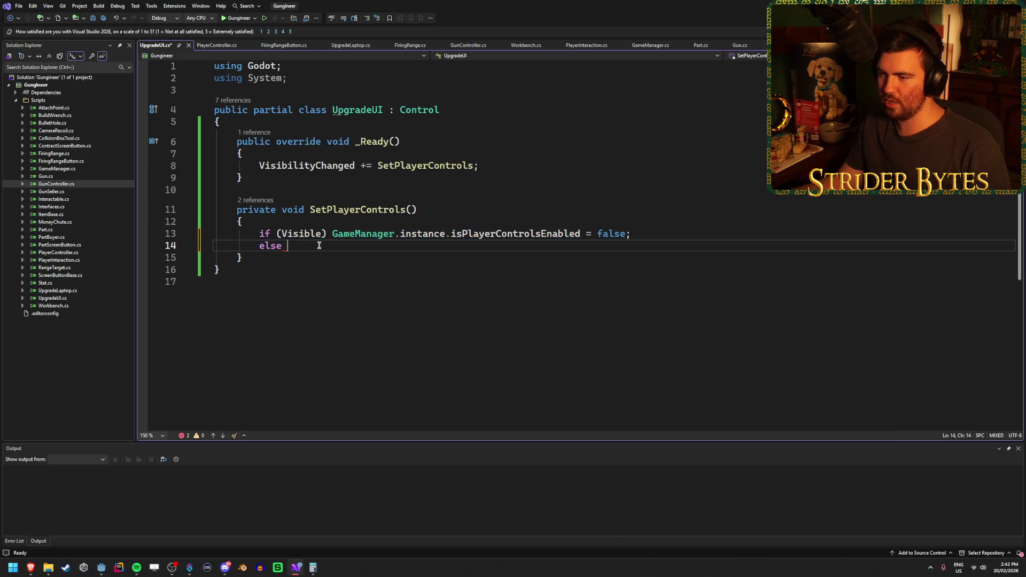
Replace the if/else draft with isPlayerControlsEnabled = Visible; and save.
left_click_drag(332, 235, 259, 233)
key("BackSpace")
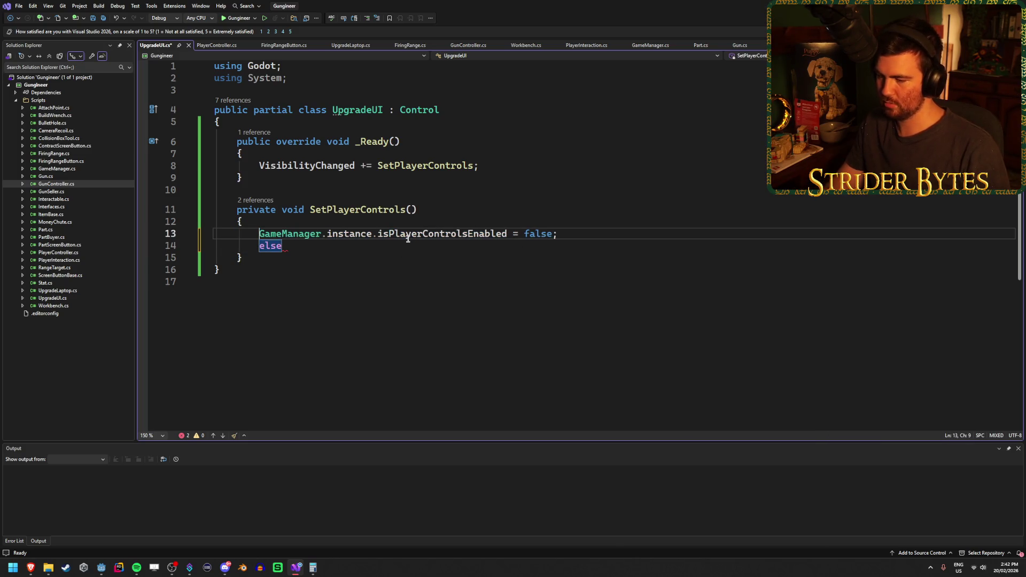
key("Down")
key("Delete")
key("Delete")
key("BackSpace")
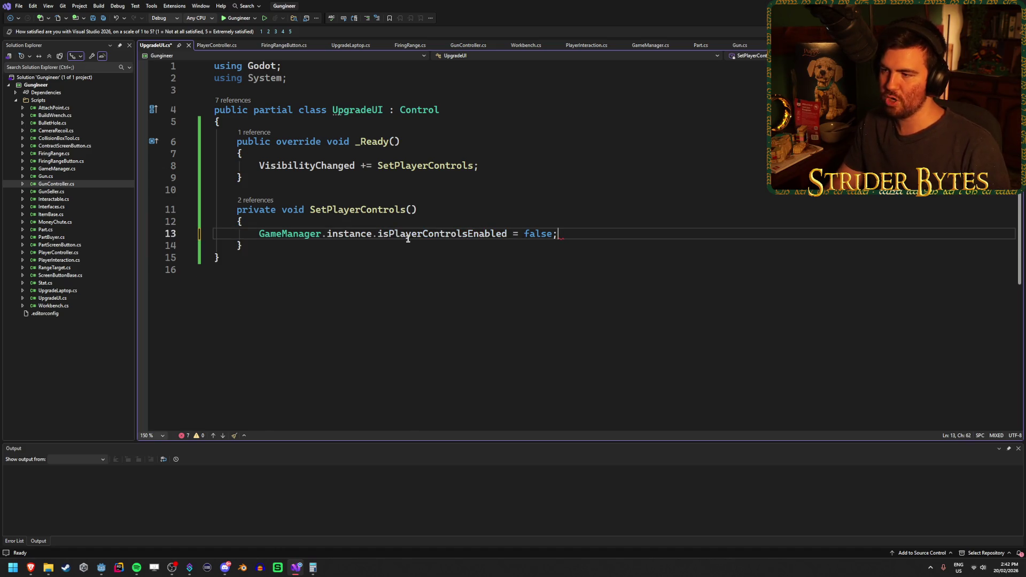
key("BackSpace")
key("BackSpace")
key("BackSpace")
type("Visible;")
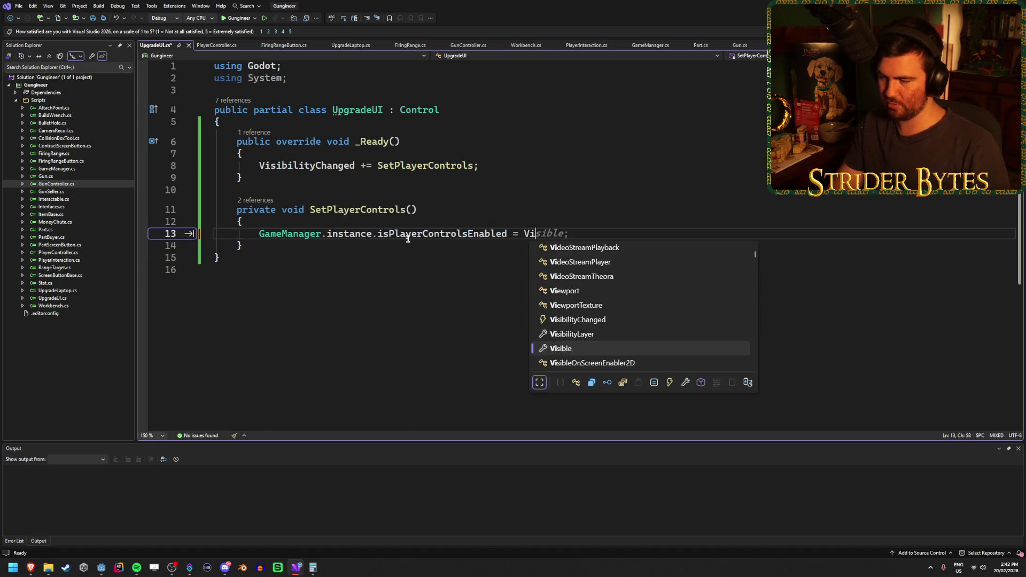
key("ctrl+s")
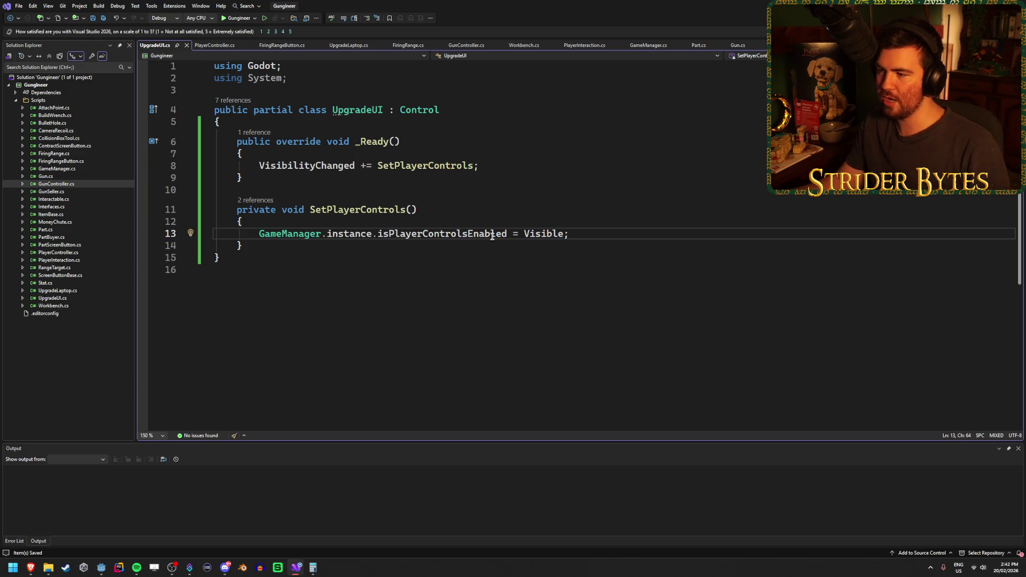
Negate the assignment to !Visible and remove the trailing space.
left_click(523, 233)
type("!")
left_click(625, 237)
key("BackSpace")
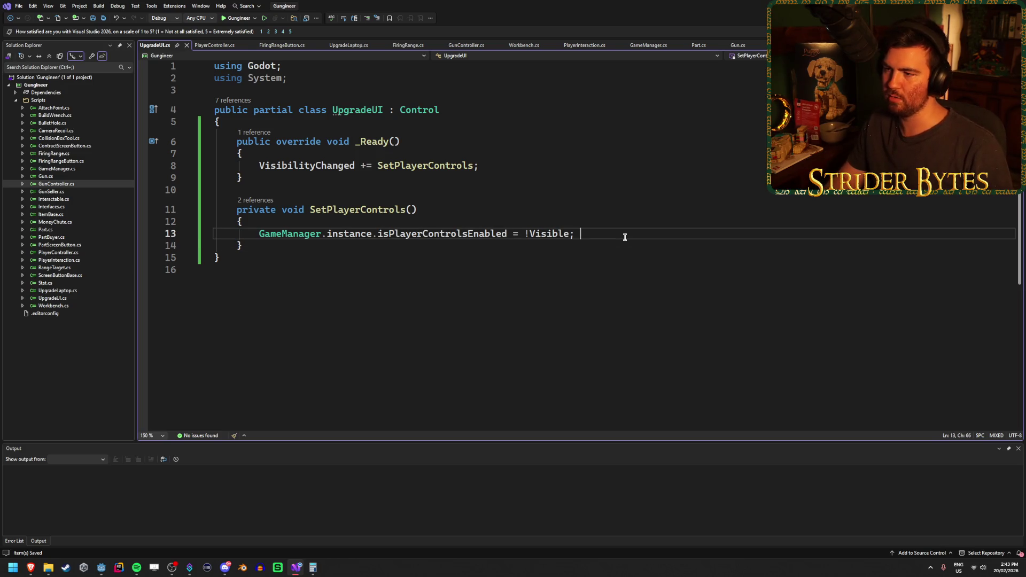
left_click(353, 179)
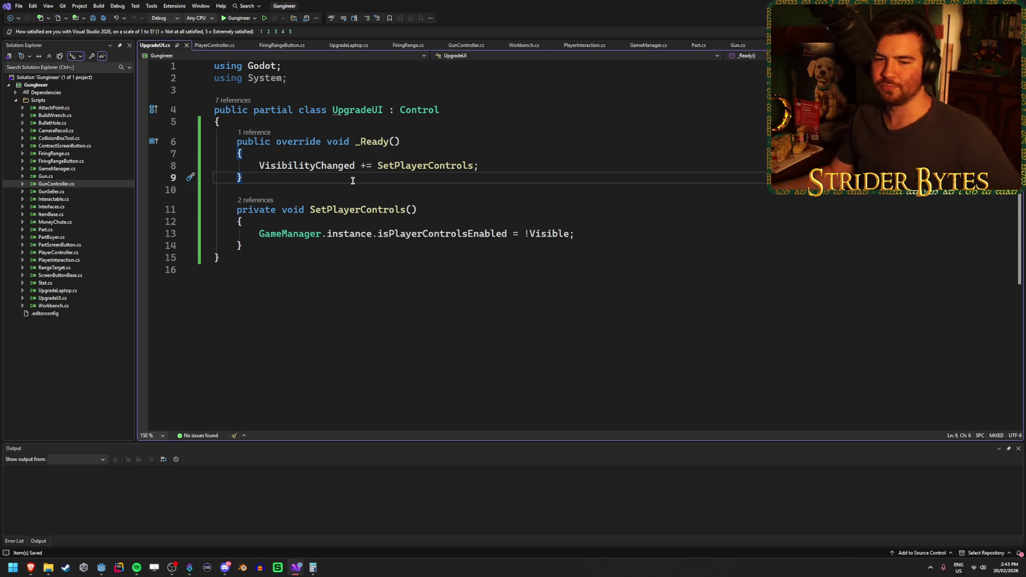
After checking the browser, add blank lines after _Ready and start typing 'override void Pro'.
key("alt+Tab")
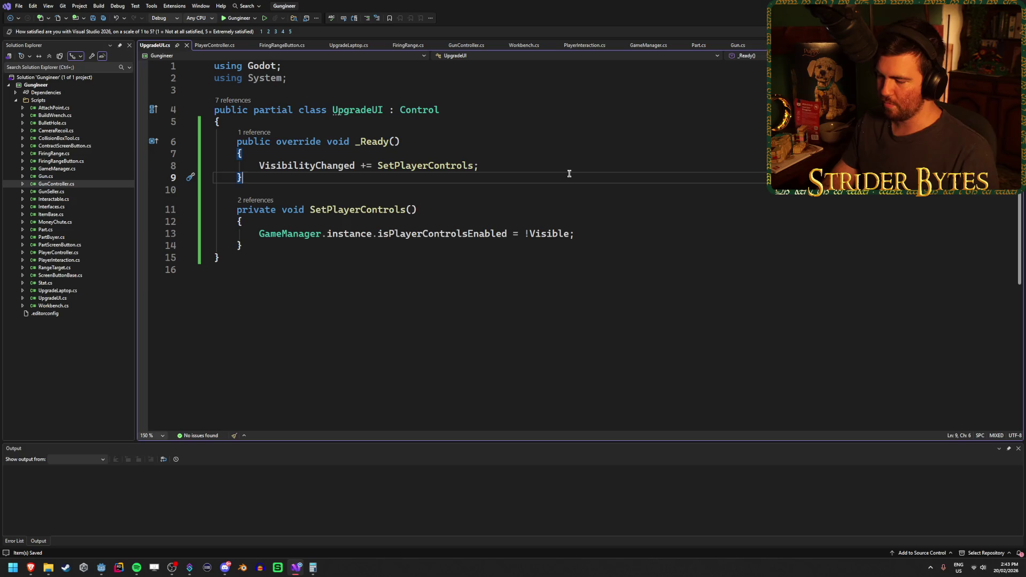
key("Return")
key("Return")
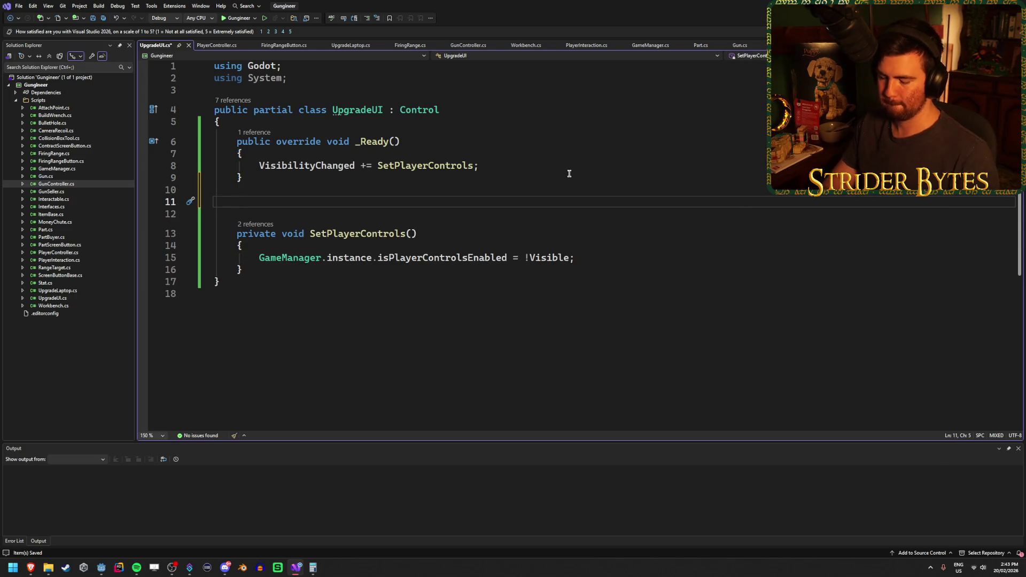
type("ov")
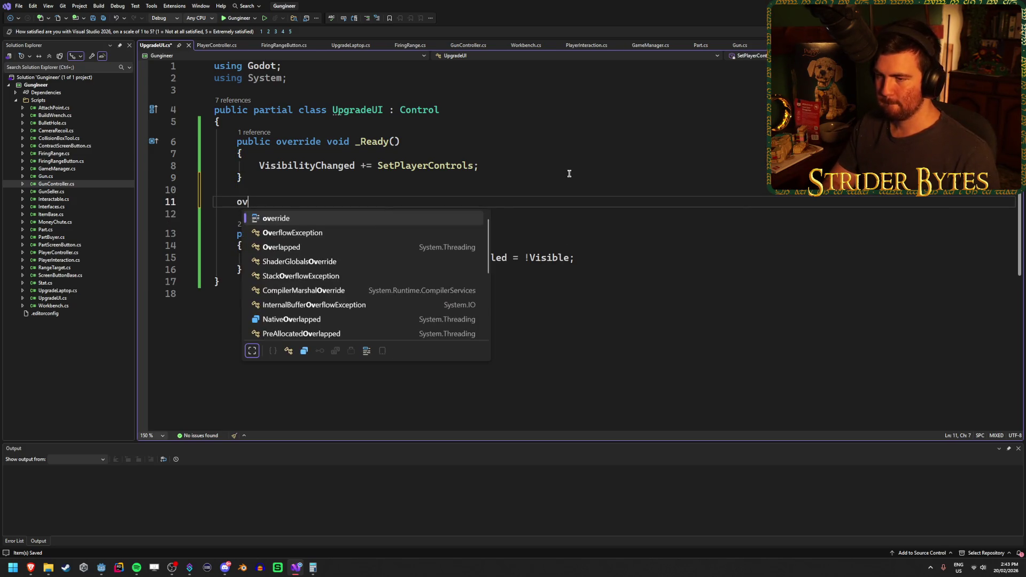
type("erride void Pro")
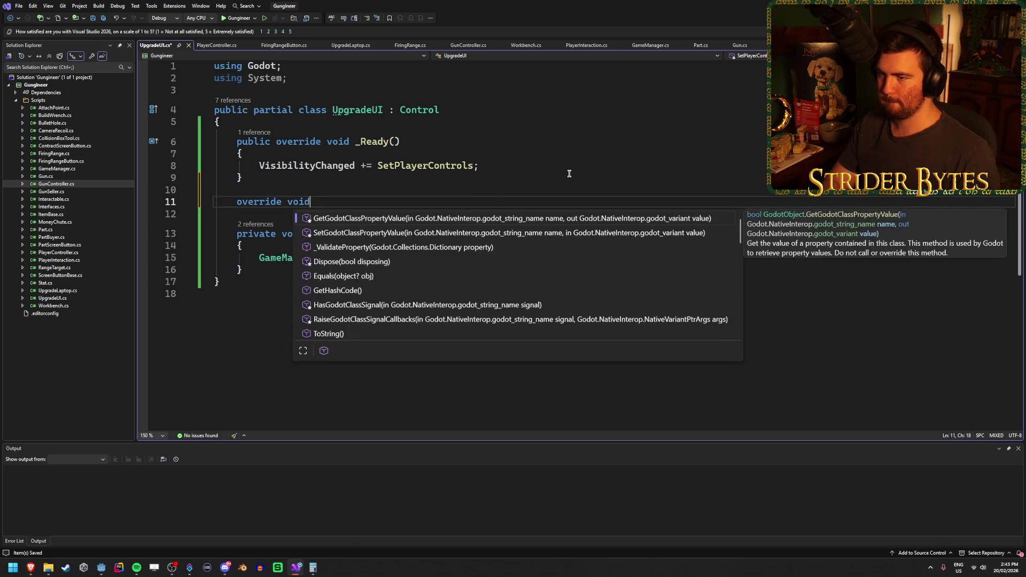
Insert the _Process(double delta) override without base call, beginning if (Input.IsActionJustPressed("")).
key("Tab")
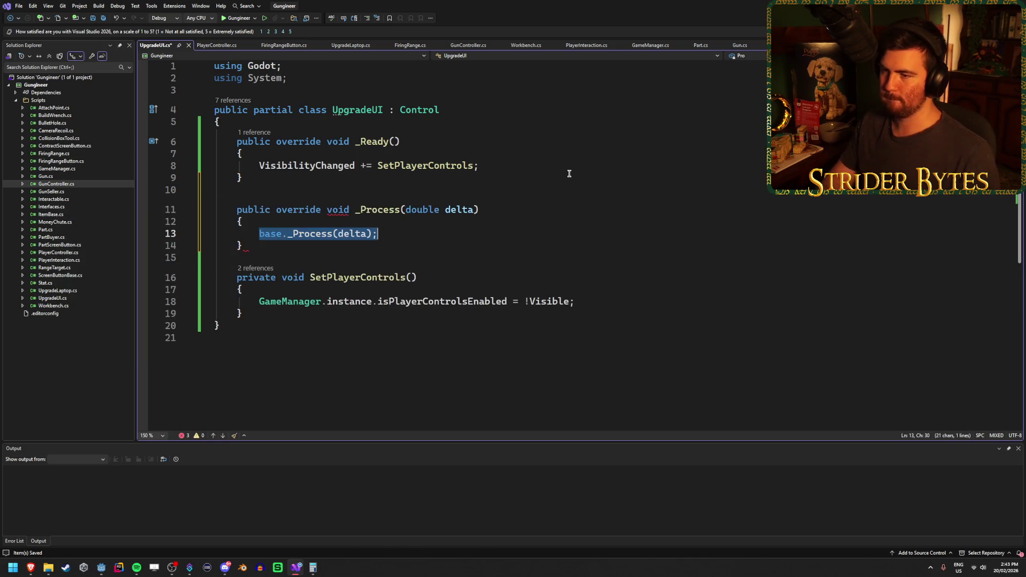
key("BackSpace")
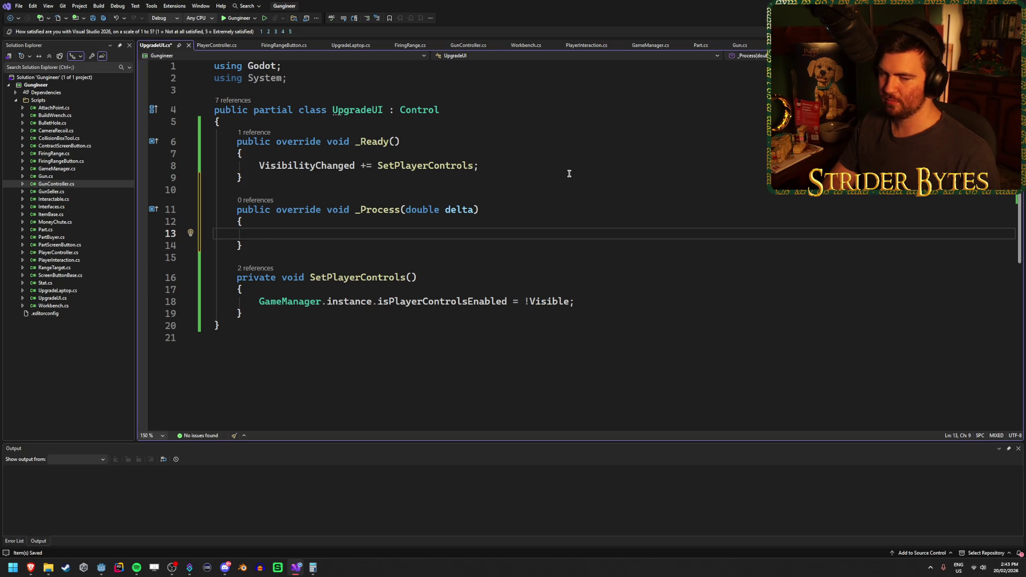
type("if (")
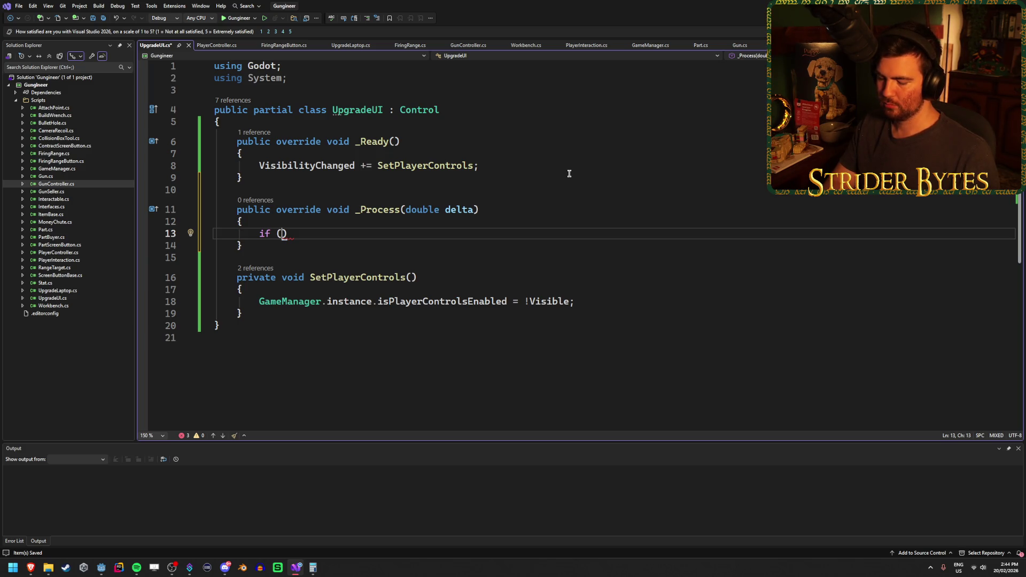
type("Input.")
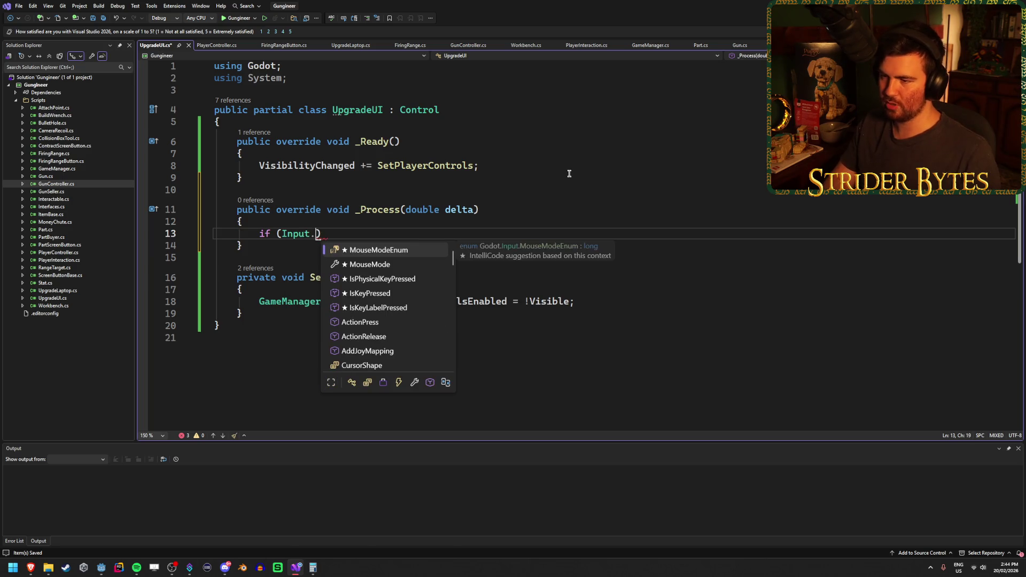
key("Down")
key("Down")
key("Down")
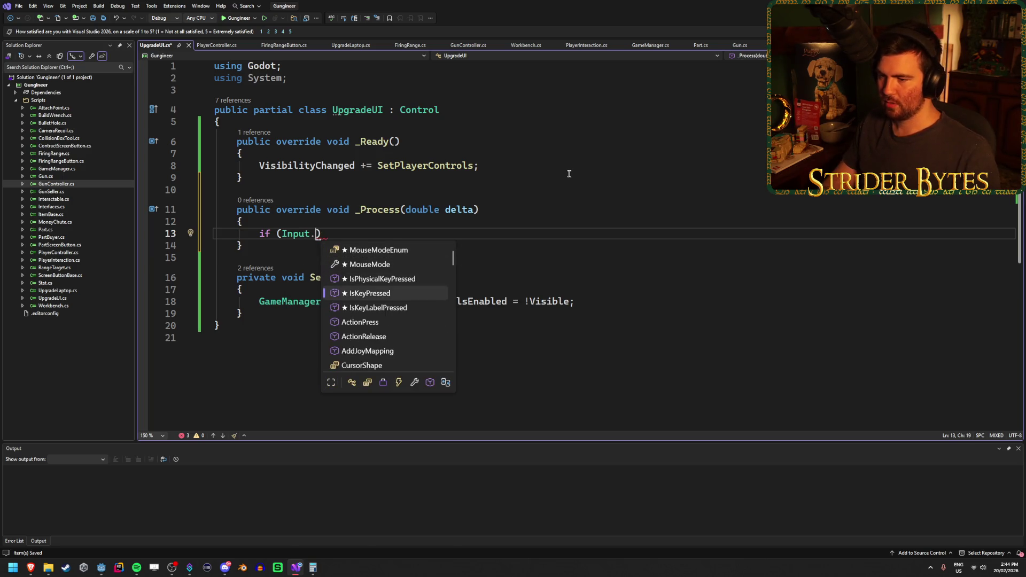
type("IsAc")
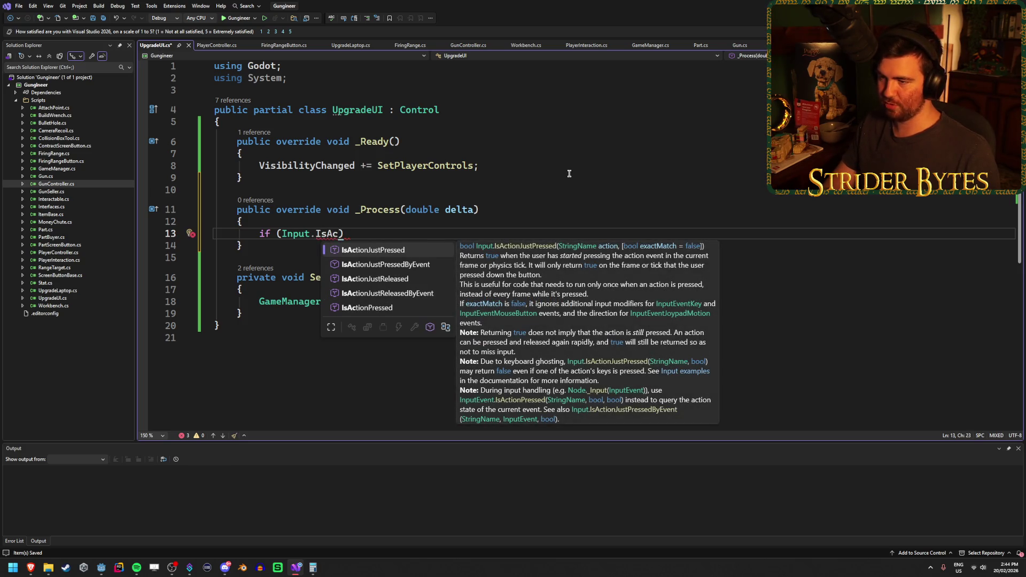
key("Tab")
type("(")
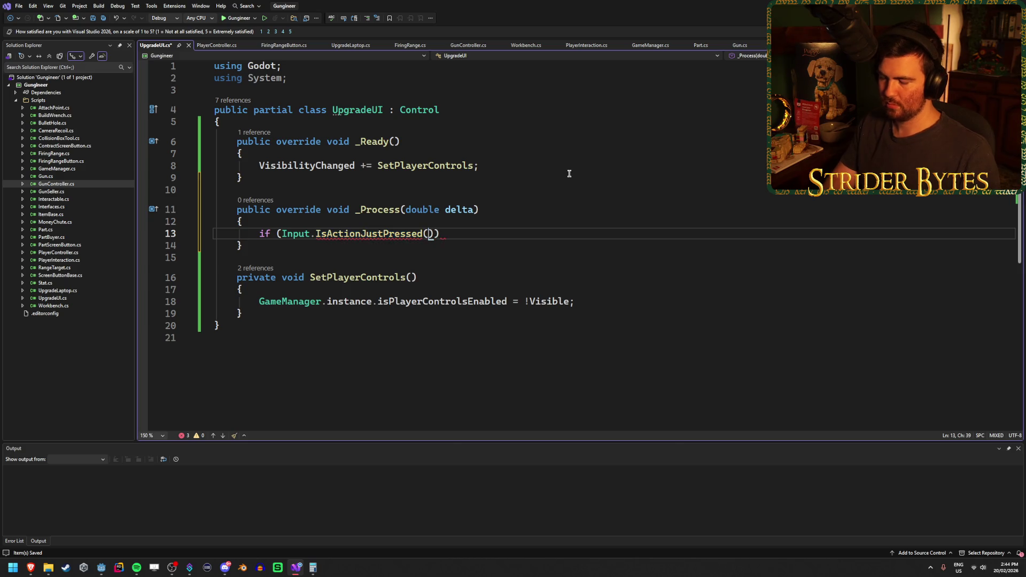
type("\"")
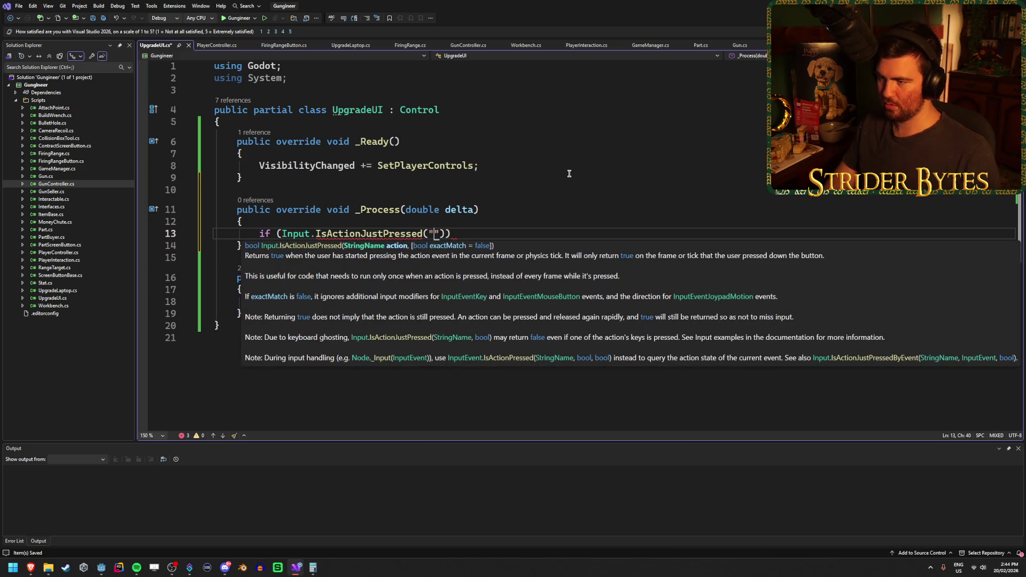
key("Escape")
Bring up the MarginContainer docs page in Brave and scroll to its top.
mouse_move(33, 567)
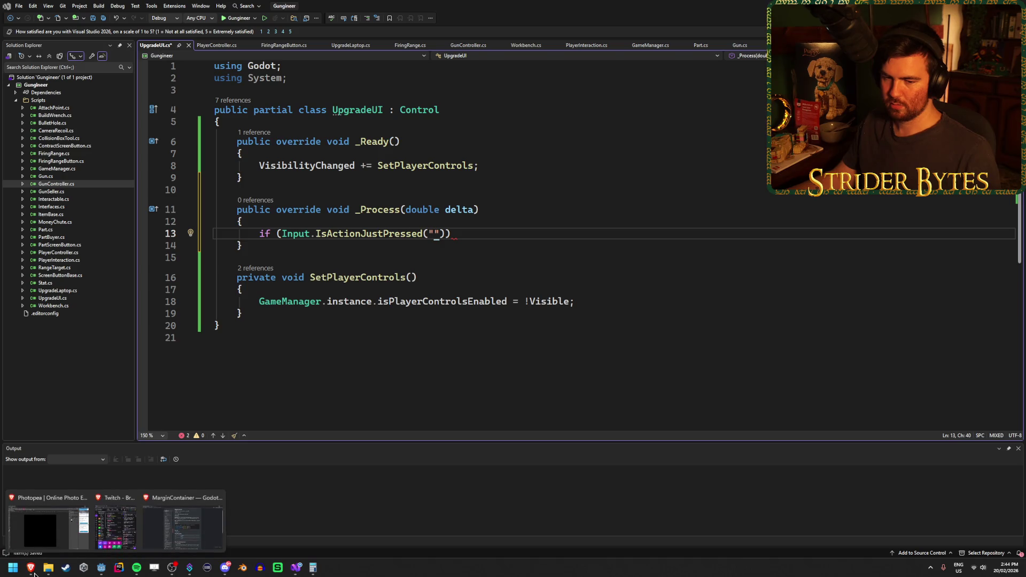
left_click(183, 535)
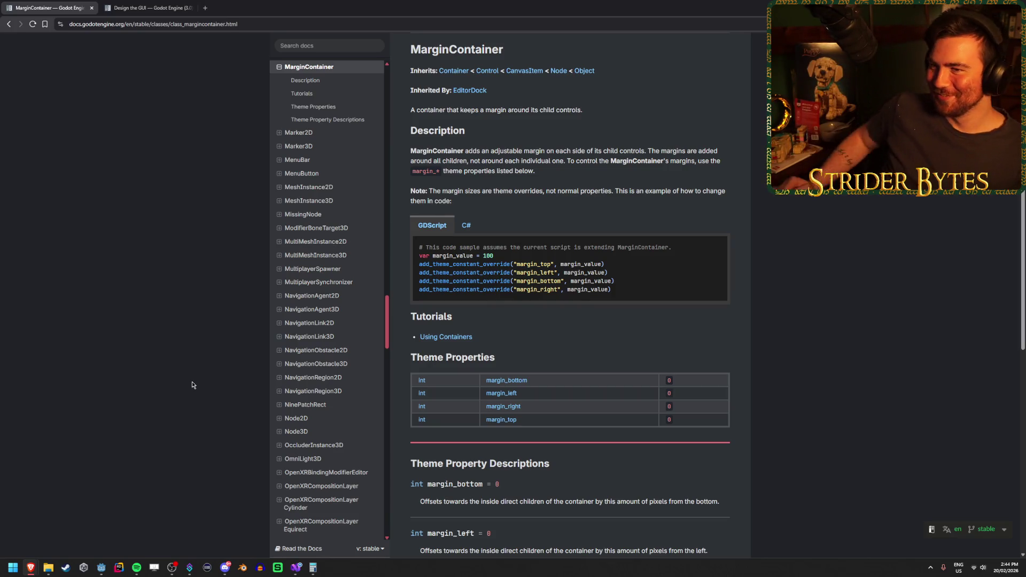
scroll(187, 256, "up", 1)
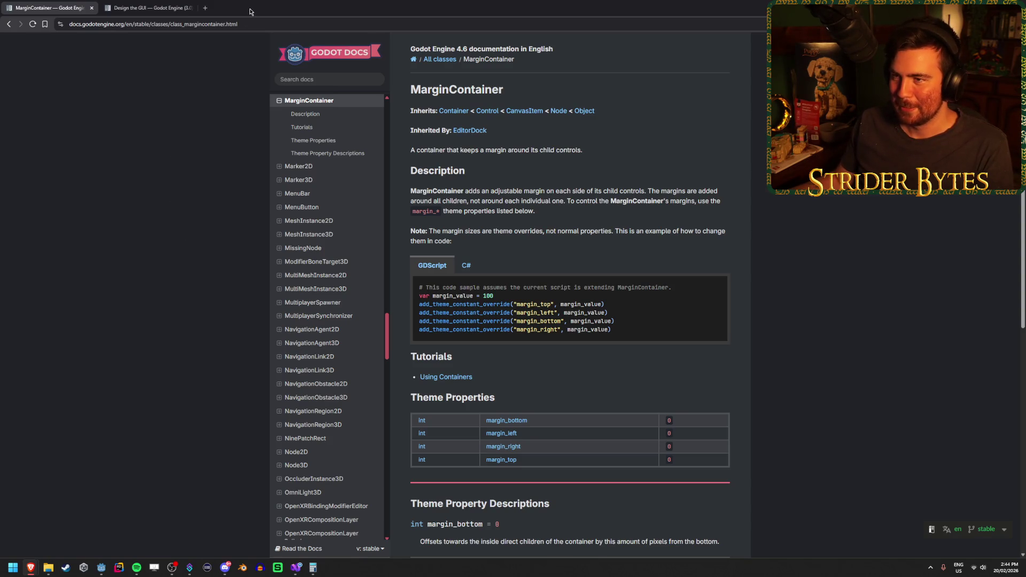
In the Godot editor, view the Input Map in Project Settings.
left_click(101, 567)
left_click(36, 17)
left_click(53, 29)
left_click(330, 158)
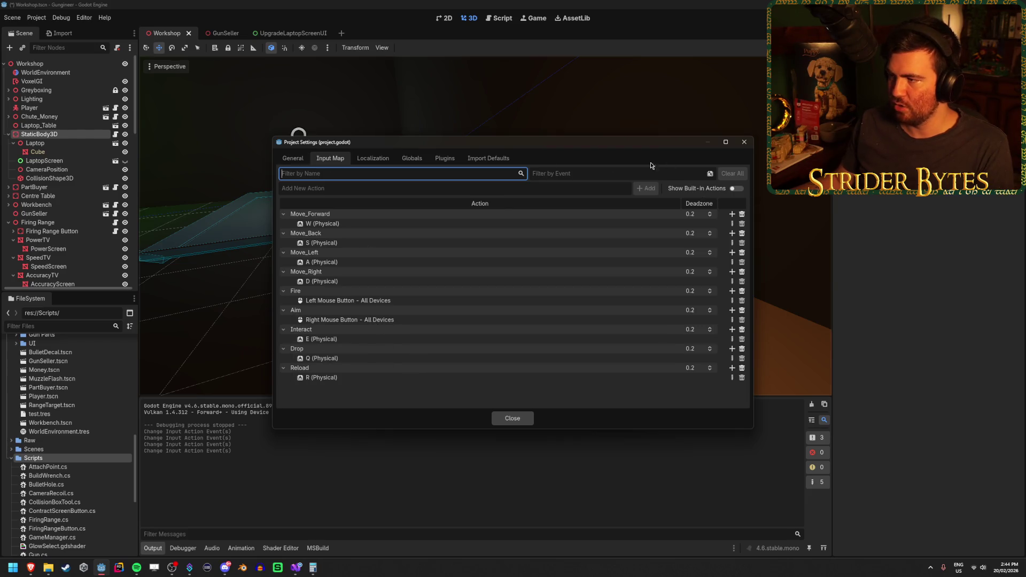
Toggle Show Built-in Actions to confirm ui_cancel, then close settings and return to Visual Studio.
left_click(735, 189)
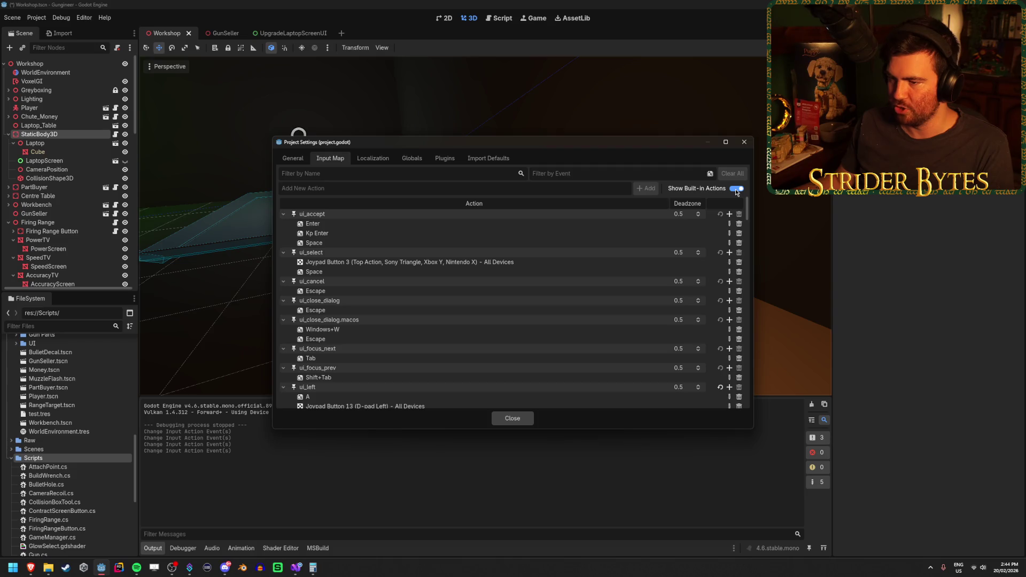
left_click(735, 188)
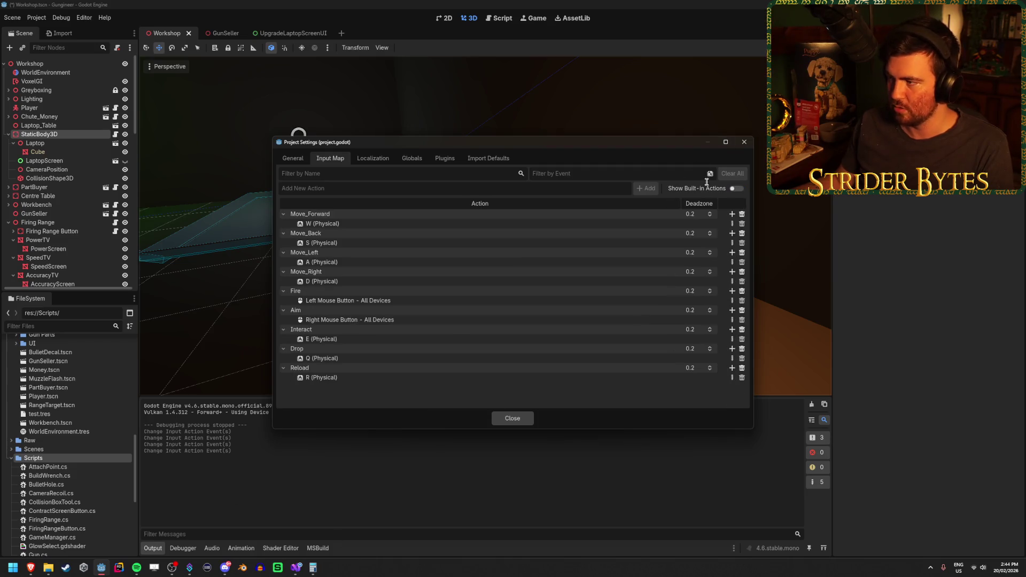
left_click(512, 418)
left_click(295, 567)
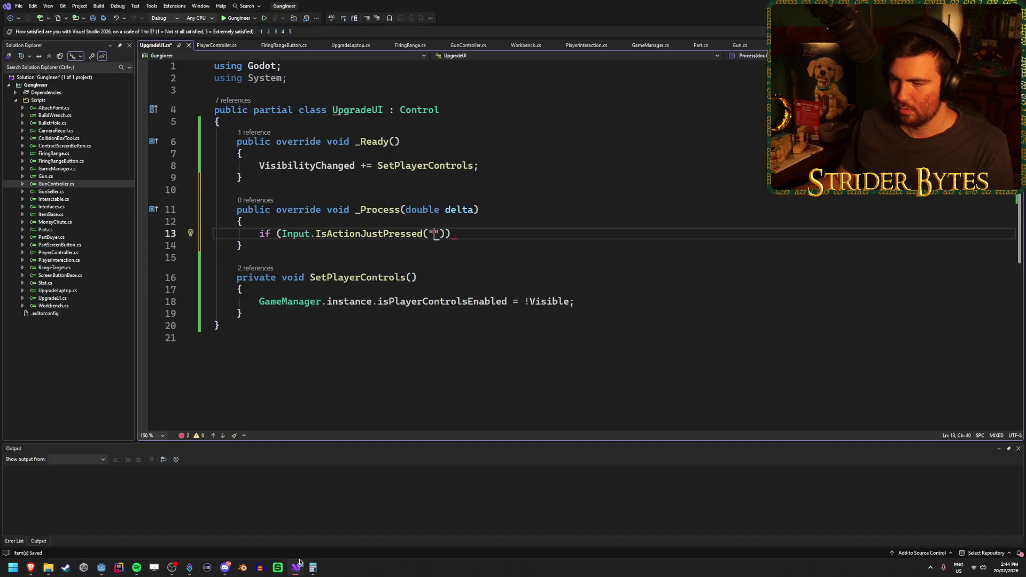
Complete the check as if (Input.IsActionJustPressed("ui_cancel")) Visible = false; and save.
type("ui_cancel")
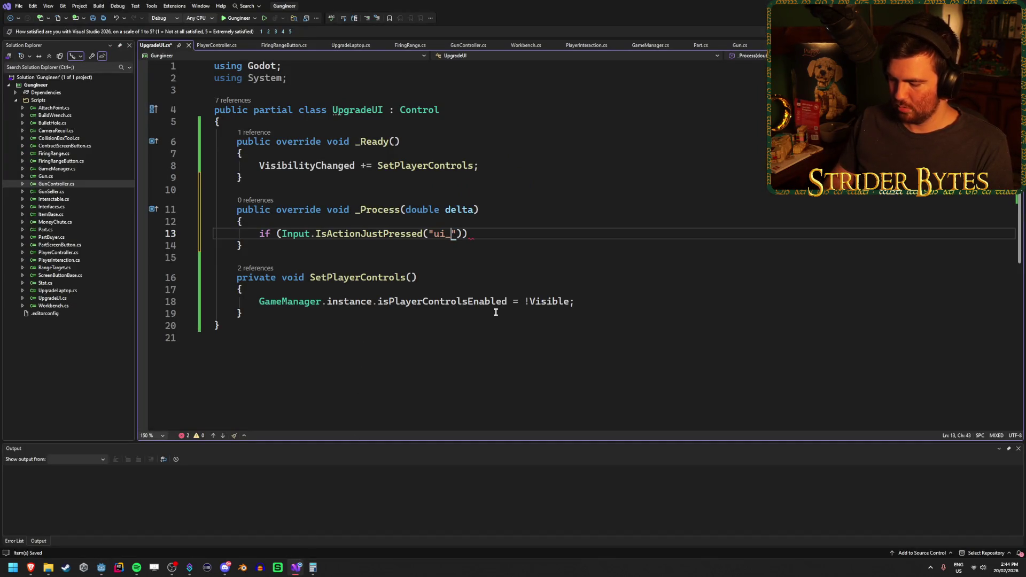
key("End")
key("ctrl+s")
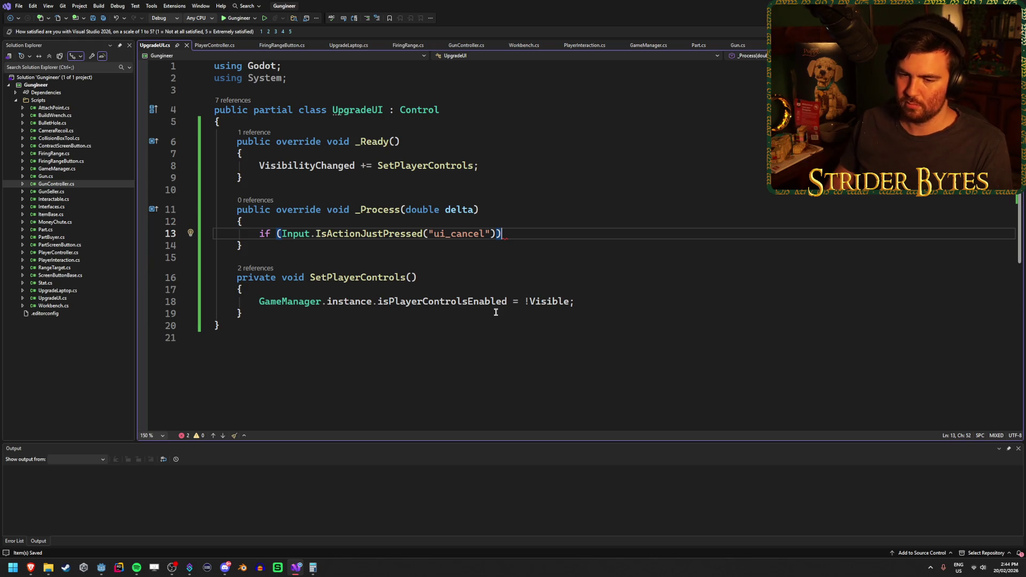
key("ctrl+z")
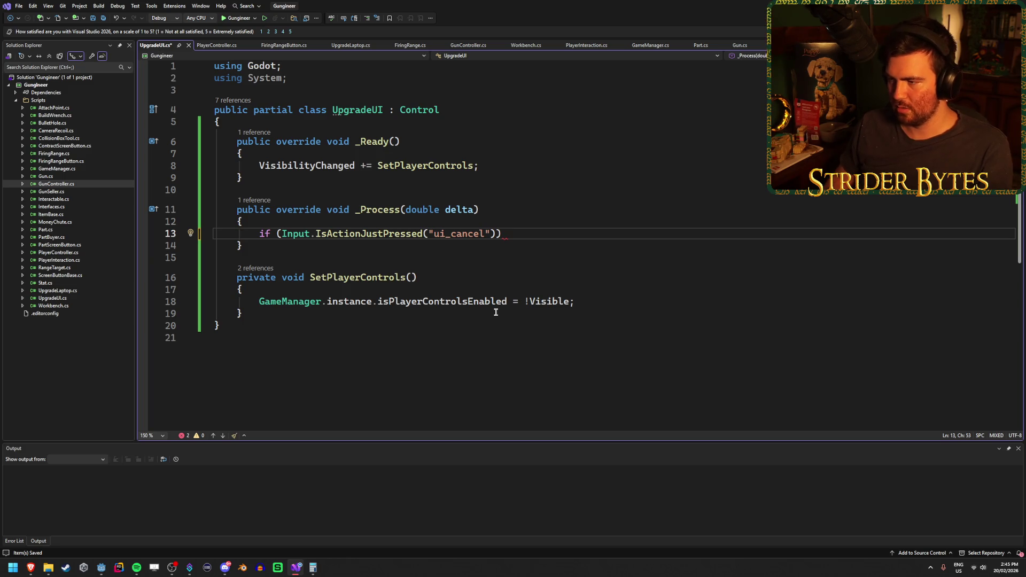
type("Visible = false;")
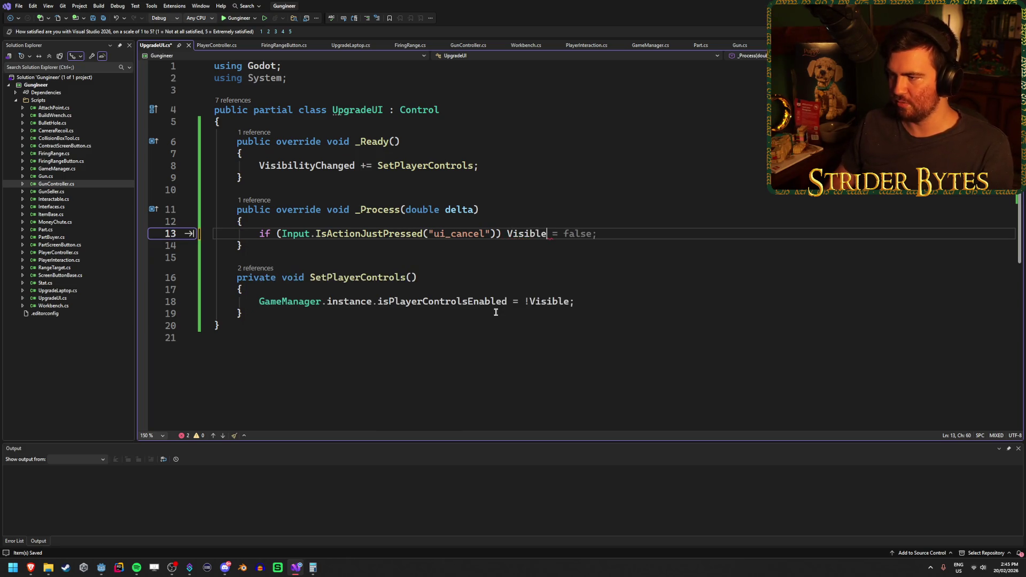
key("ctrl+s")
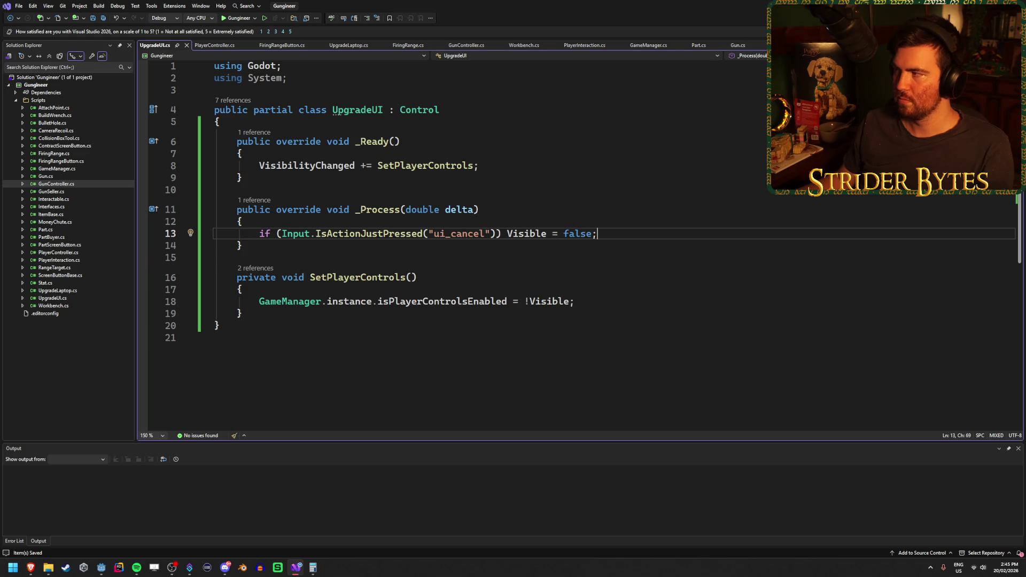
Load UpgradeUI.cs as the script of the LaptopScreen node in the Workshop scene.
mouse_move(30, 567)
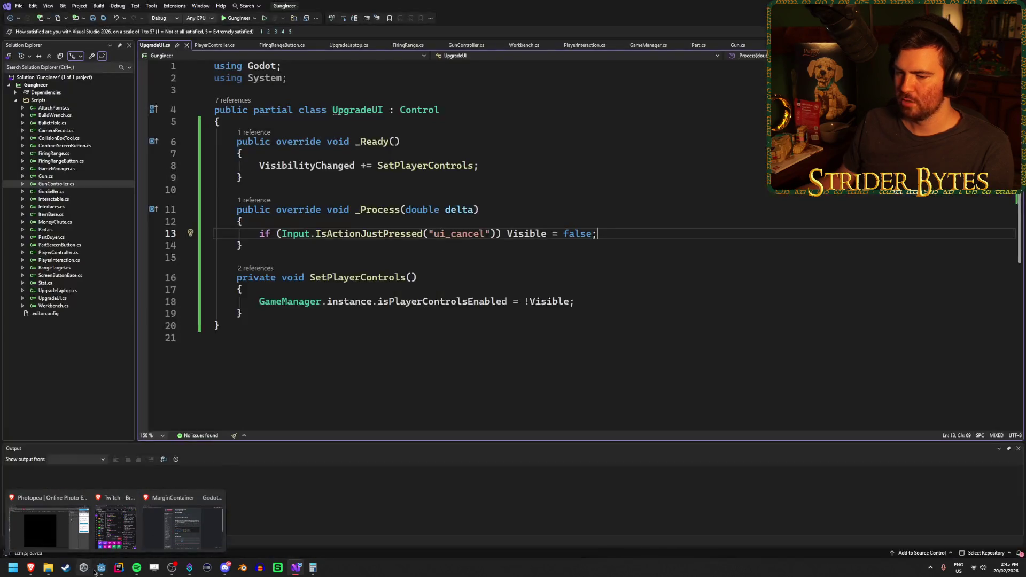
left_click(101, 567)
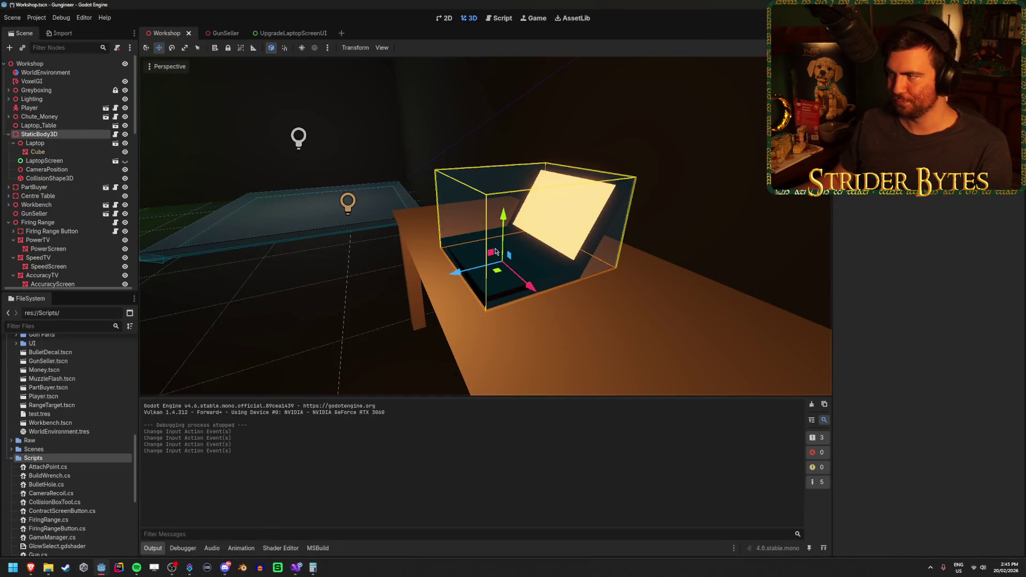
left_click(58, 161)
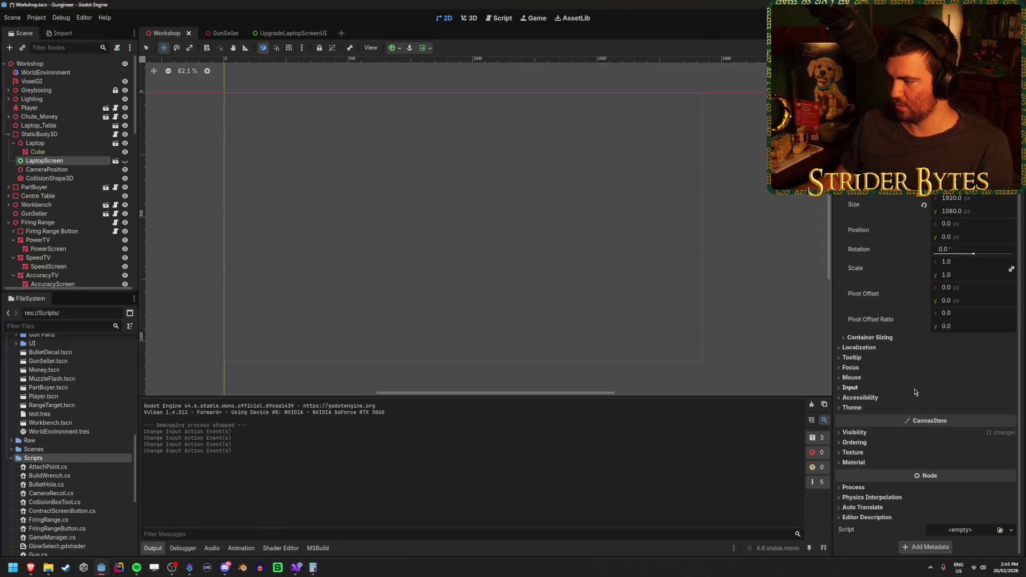
left_click(1001, 531)
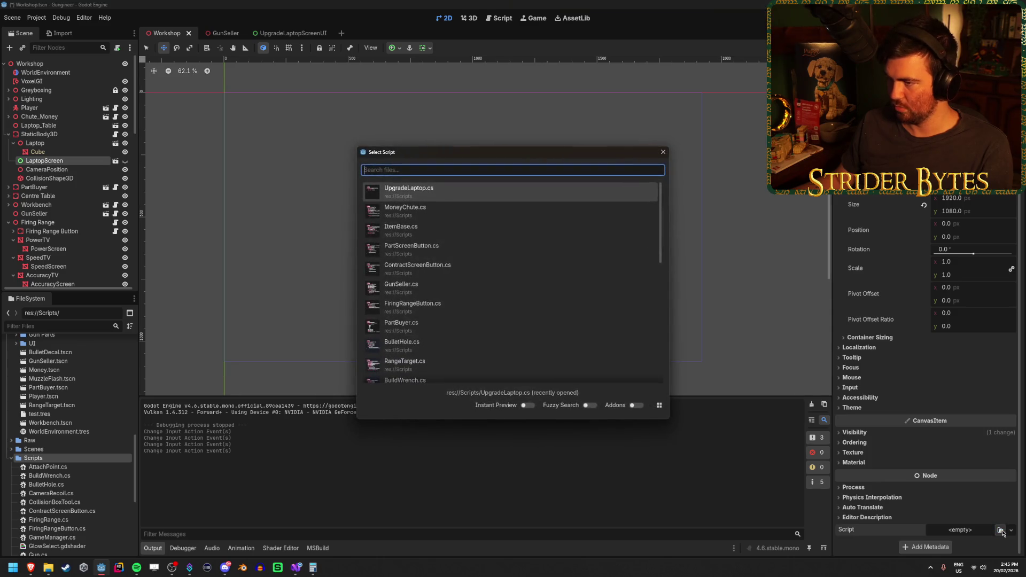
type("upgr")
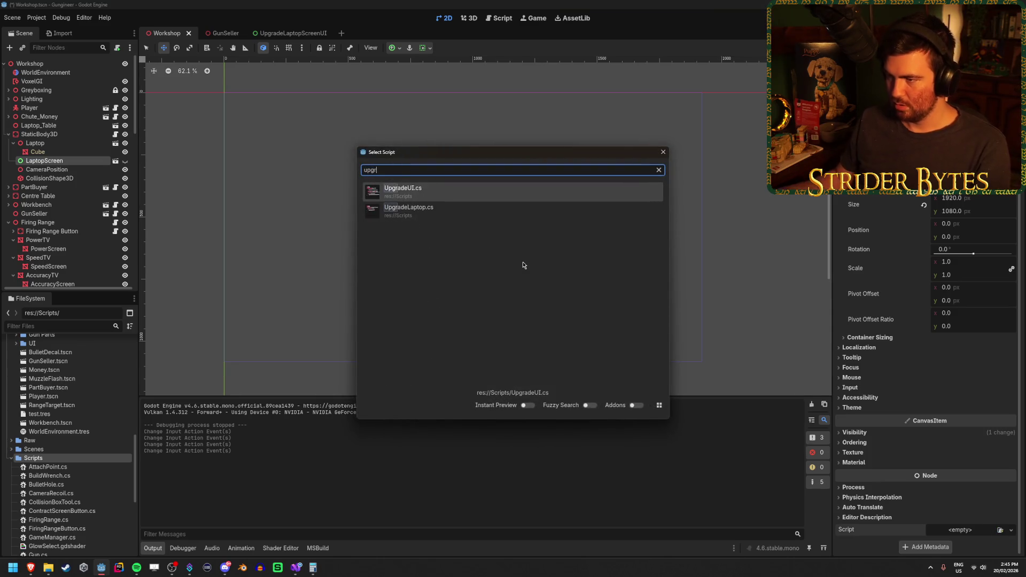
left_click(504, 200)
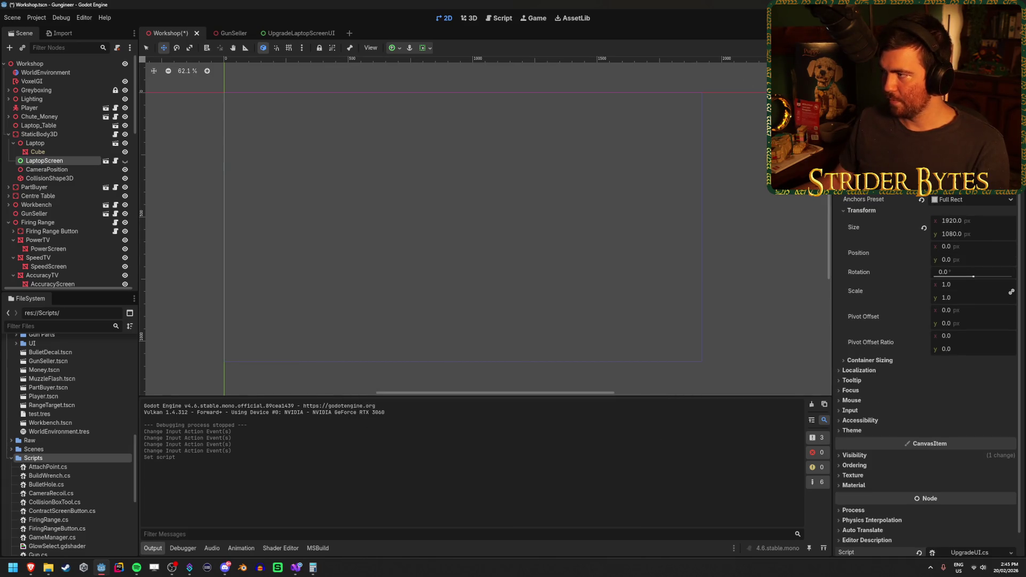